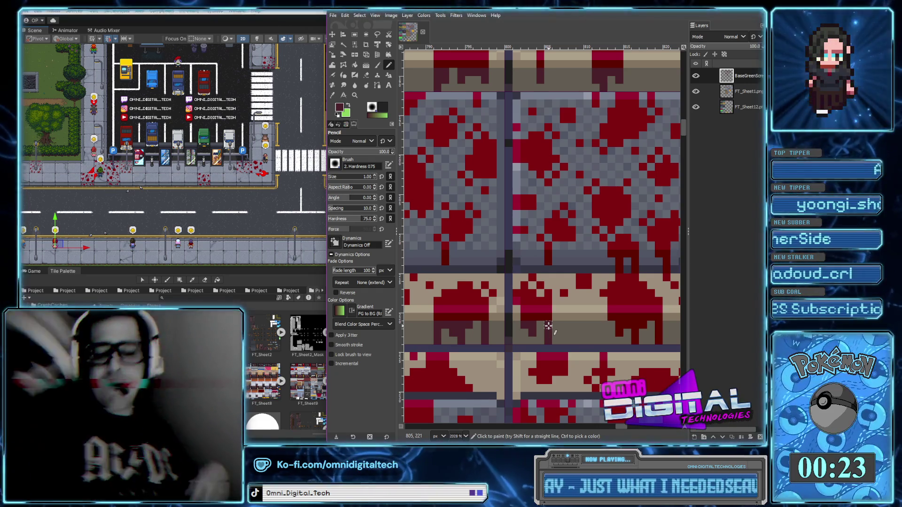
Sample the blood red from a tile and repaint a row of shaded pixels bright red.
{"action": "scroll", "coordinate": [548, 326], "scroll_direction": "right", "scroll_amount": 3}
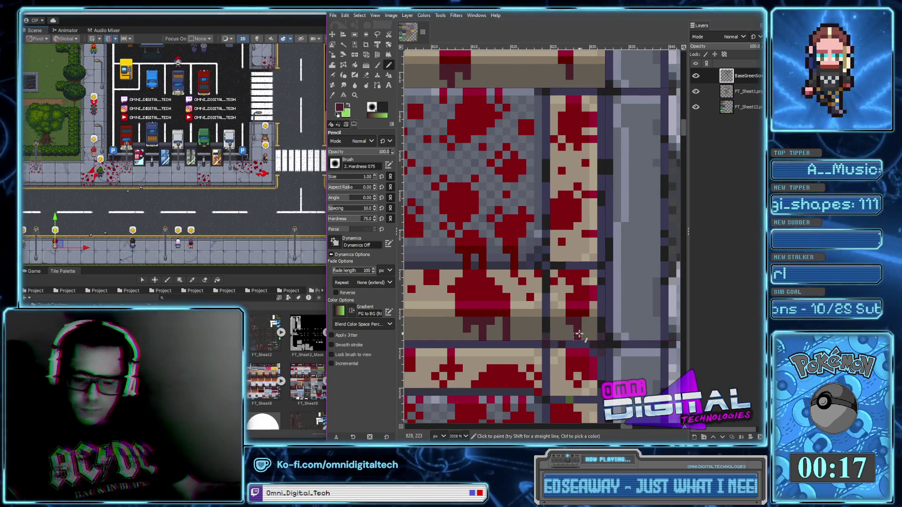
{"action": "scroll", "coordinate": [585, 332], "scroll_direction": "down", "scroll_amount": 2}
{"action": "scroll", "coordinate": [586, 332], "scroll_direction": "down", "scroll_amount": 2}
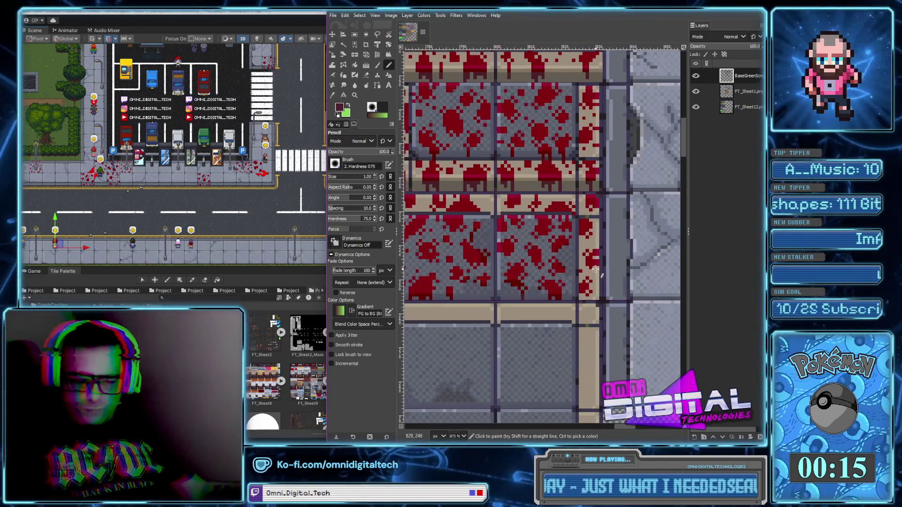
{"action": "scroll", "coordinate": [596, 282], "scroll_direction": "up", "scroll_amount": 2}
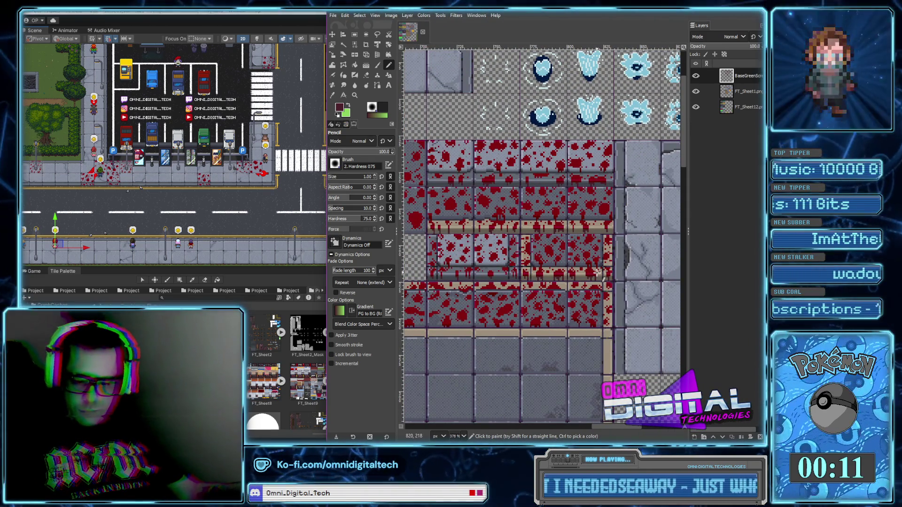
{"action": "left_click_drag", "start_coordinate": [597, 273], "coordinate": [586, 370]}
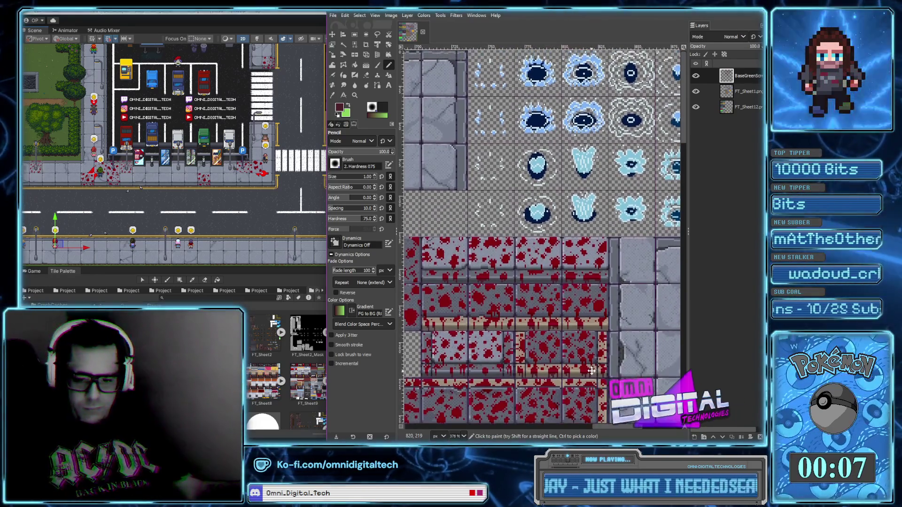
{"action": "scroll", "coordinate": [474, 322], "scroll_direction": "up", "scroll_amount": 5, "text": "ctrl"}
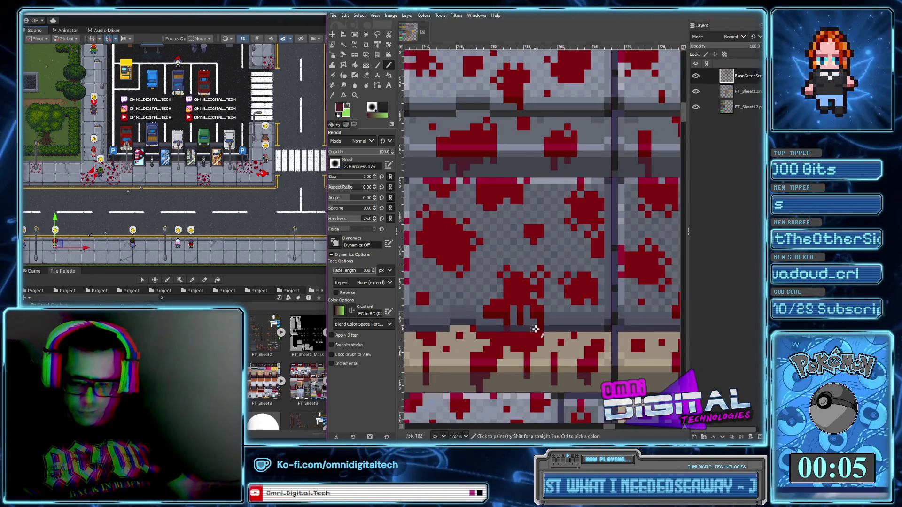
{"action": "scroll", "coordinate": [553, 330], "scroll_direction": "right", "scroll_amount": 5}
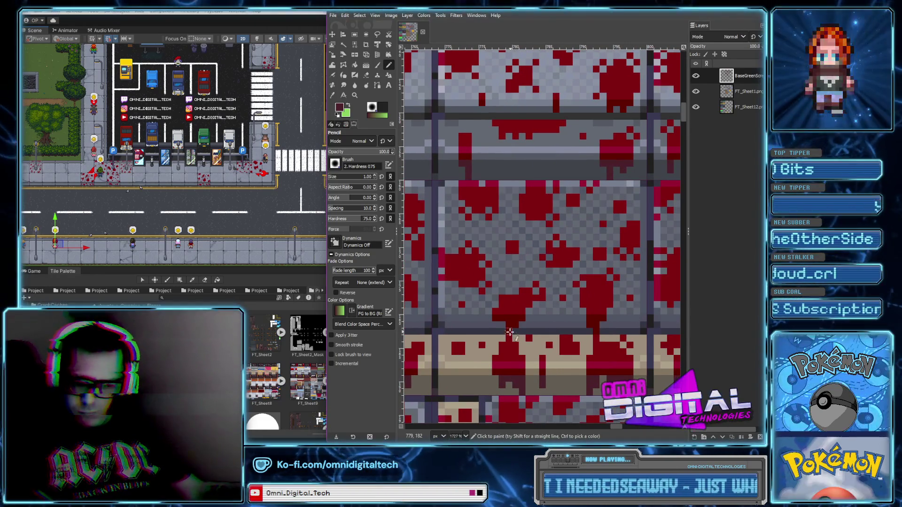
{"action": "scroll", "coordinate": [596, 331], "scroll_direction": "right", "scroll_amount": 6}
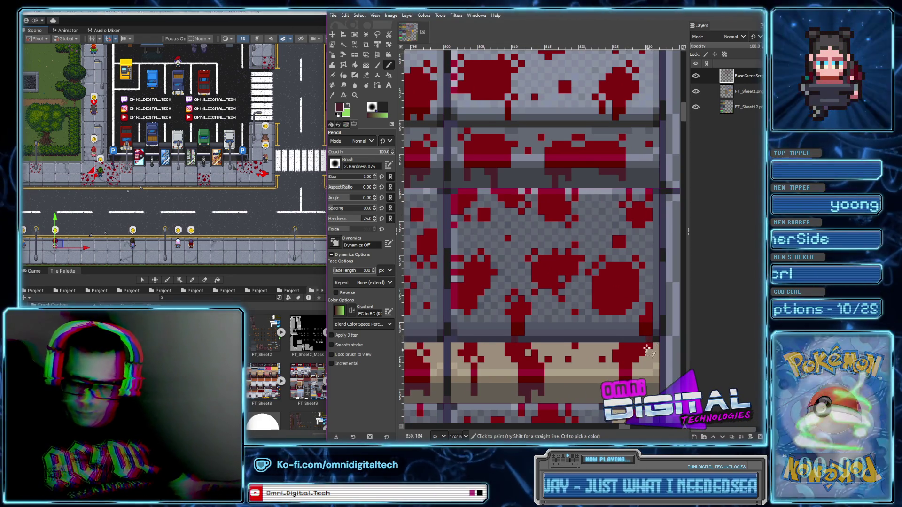
{"action": "scroll", "coordinate": [649, 352], "scroll_direction": "down", "scroll_amount": 4, "text": "ctrl"}
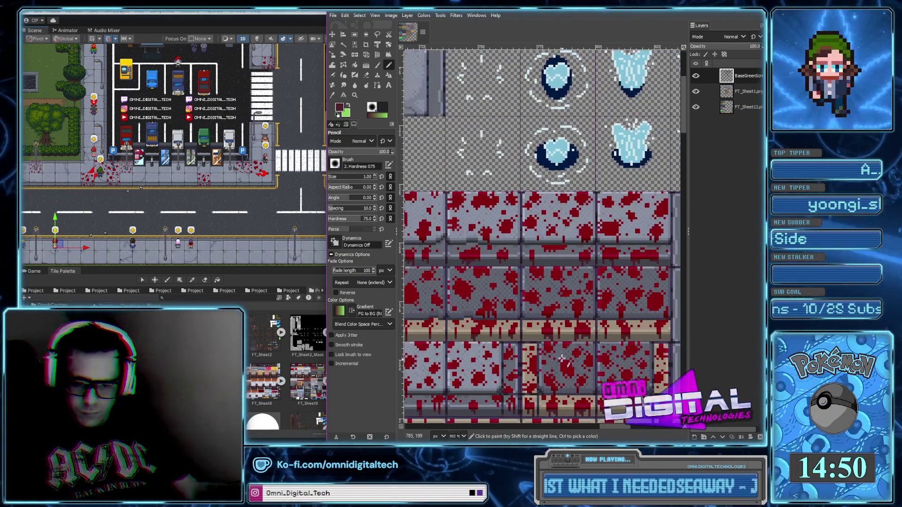
{"action": "scroll", "coordinate": [562, 359], "scroll_direction": "up", "scroll_amount": 4, "text": "ctrl"}
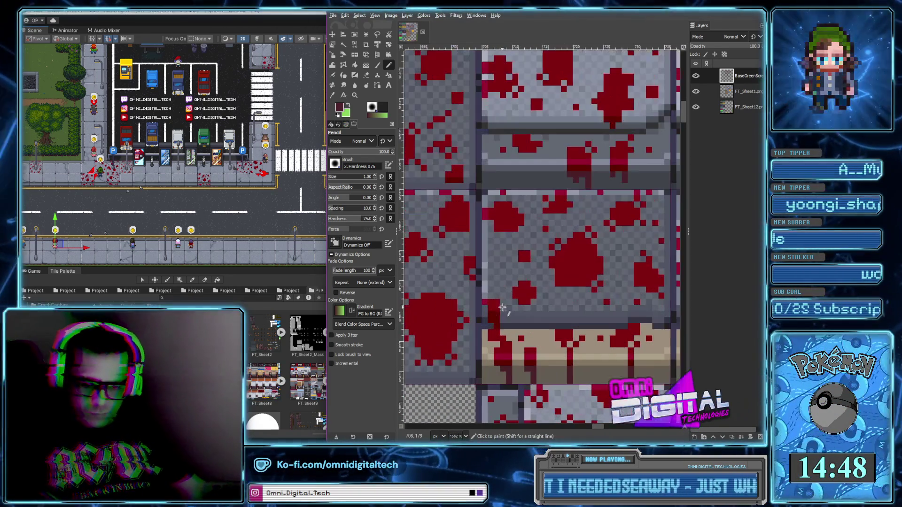
{"action": "scroll", "coordinate": [555, 326], "scroll_direction": "down", "scroll_amount": 5, "text": "ctrl"}
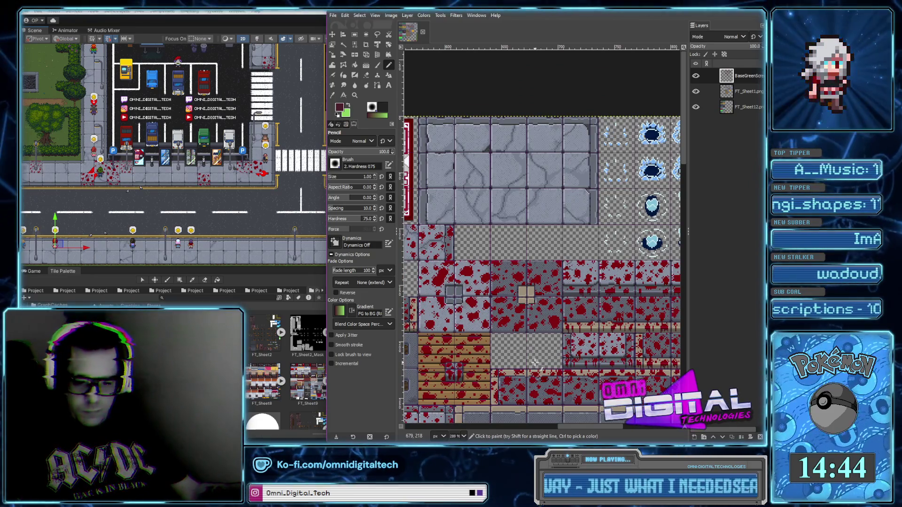
{"action": "scroll", "coordinate": [534, 362], "scroll_direction": "left", "scroll_amount": 6}
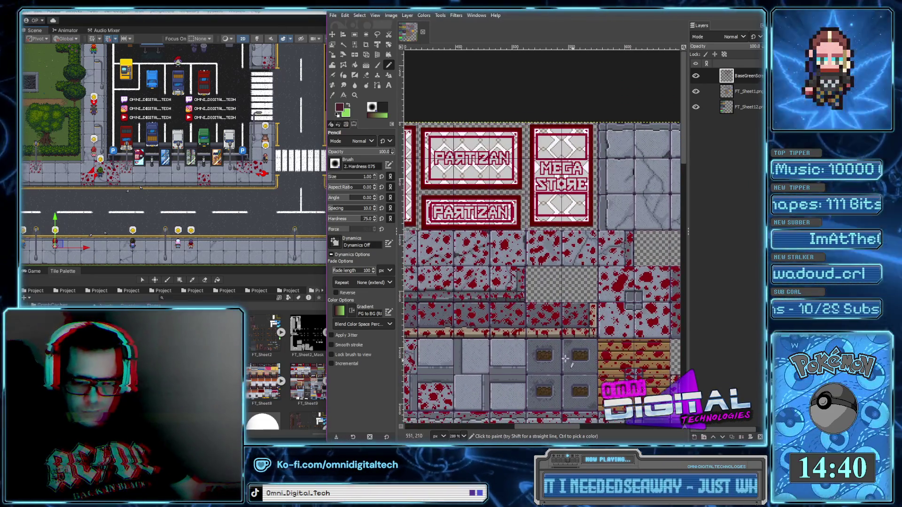
{"action": "scroll", "coordinate": [483, 340], "scroll_direction": "up", "scroll_amount": 5, "text": "ctrl"}
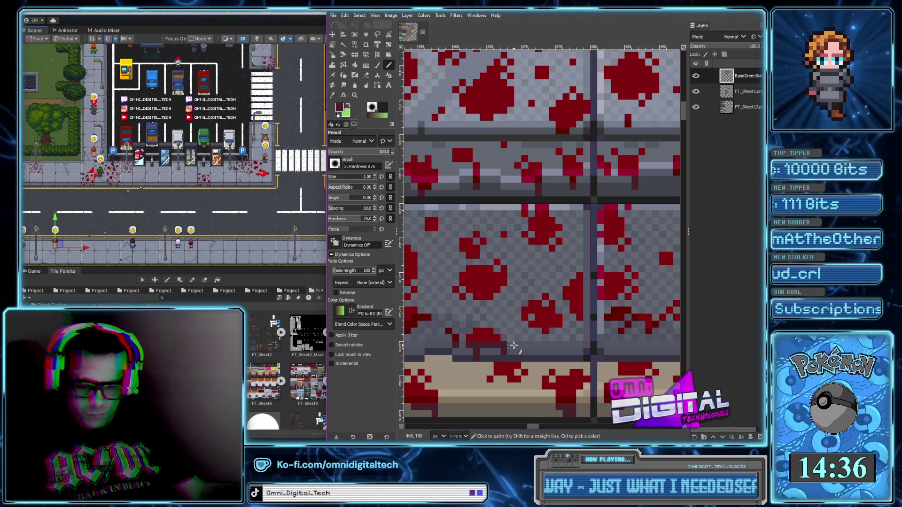
{"action": "scroll", "coordinate": [553, 333], "scroll_direction": "down", "scroll_amount": 5, "text": "ctrl"}
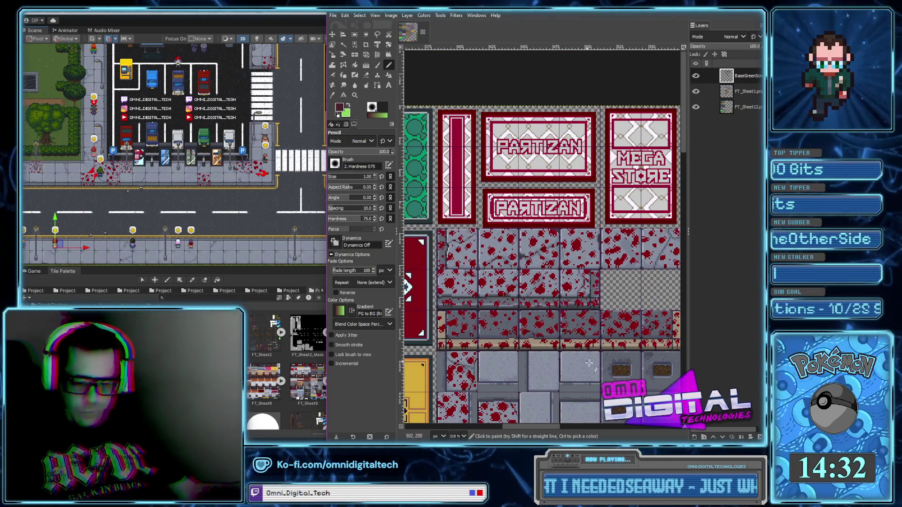
{"action": "scroll", "coordinate": [619, 375], "scroll_direction": "right", "scroll_amount": 2}
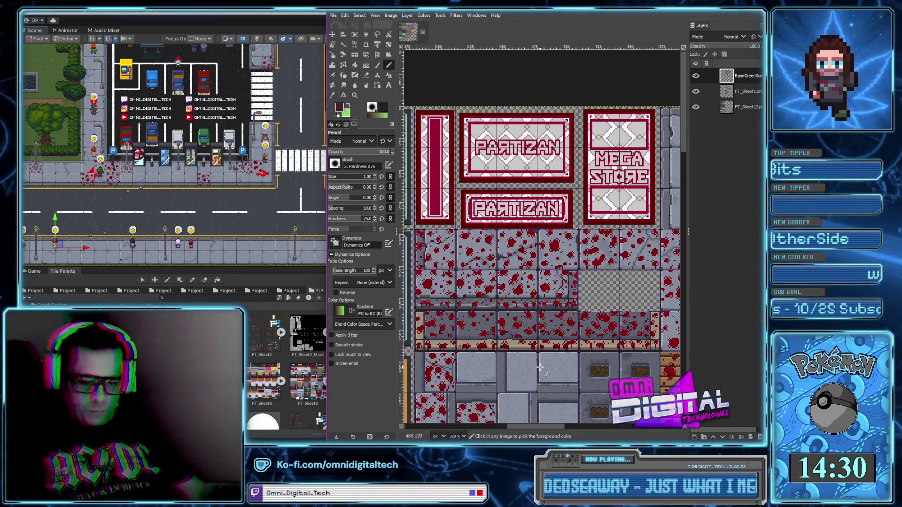
{"action": "scroll", "coordinate": [546, 366], "scroll_direction": "up", "scroll_amount": 5, "text": "ctrl"}
{"action": "left_click", "coordinate": [487, 290], "text": "ctrl"}
{"action": "left_click_drag", "start_coordinate": [561, 221], "coordinate": [519, 221]}
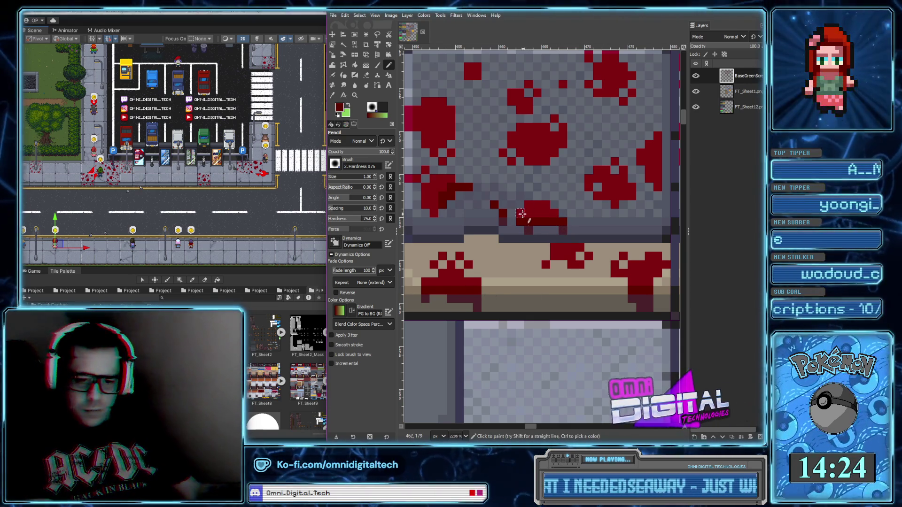
Add two dark red pixels along and just below the splat's edge.
{"action": "scroll", "coordinate": [550, 272], "scroll_direction": "down", "scroll_amount": 5, "text": "ctrl"}
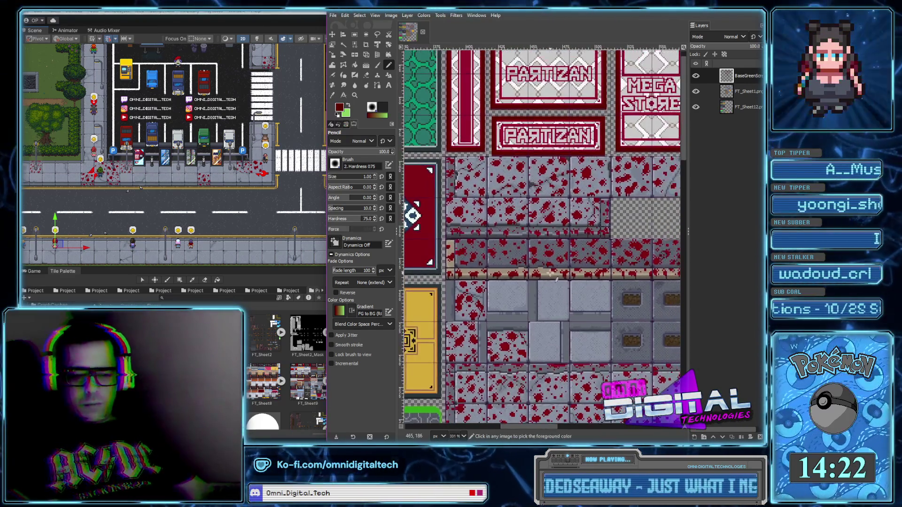
{"action": "scroll", "coordinate": [550, 272], "scroll_direction": "up", "scroll_amount": 5, "text": "ctrl"}
{"action": "left_click", "coordinate": [561, 279]}
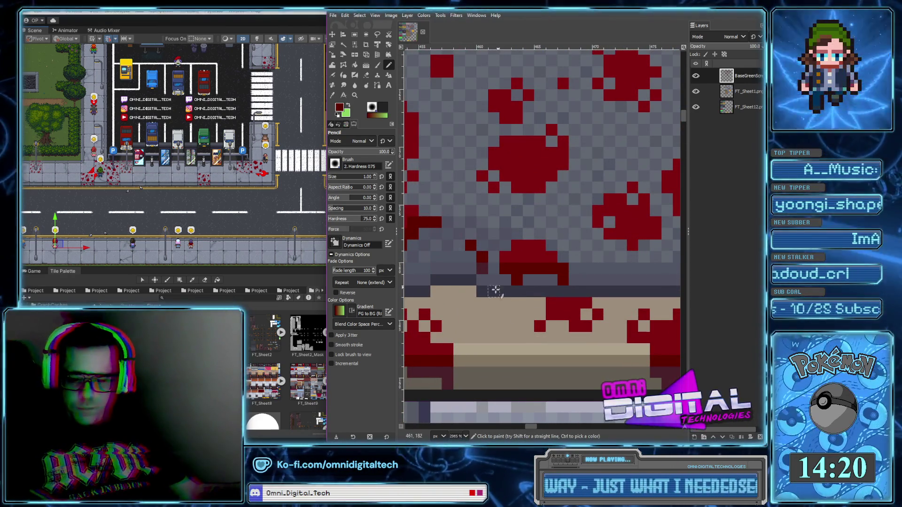
{"action": "left_click", "coordinate": [544, 267], "text": "ctrl"}
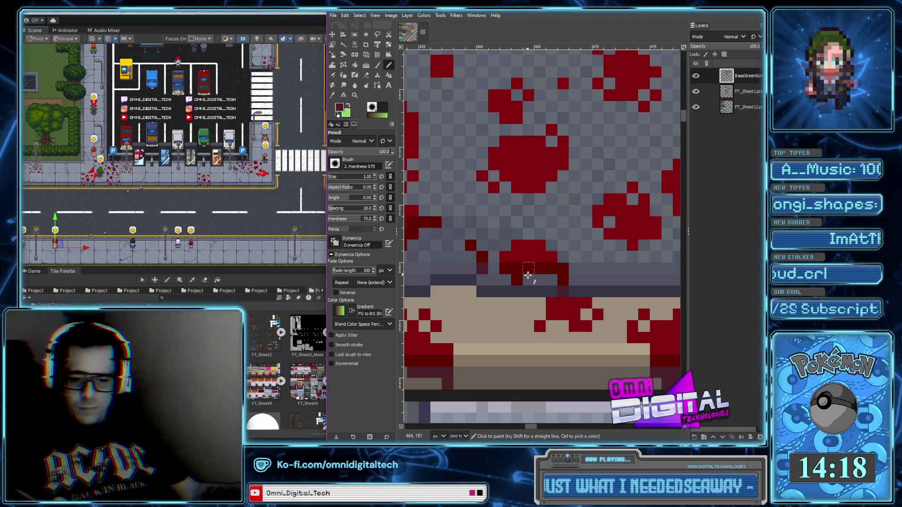
Extend the upper edge of another tile's blood splat with red pixels.
{"action": "scroll", "coordinate": [545, 270], "scroll_direction": "down", "scroll_amount": 6, "text": "ctrl"}
{"action": "left_click_drag", "start_coordinate": [608, 312], "coordinate": [568, 323]}
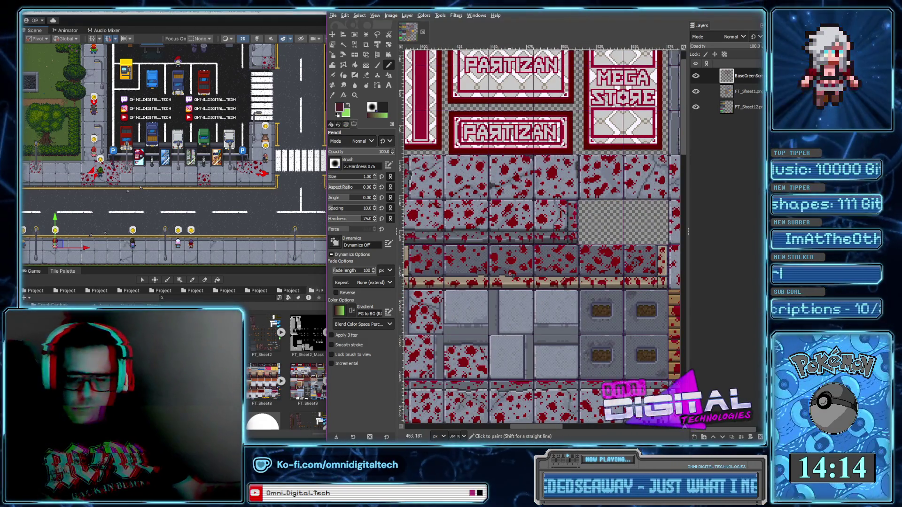
{"action": "scroll", "coordinate": [510, 277], "scroll_direction": "up", "scroll_amount": 7, "text": "ctrl"}
{"action": "scroll", "coordinate": [588, 275], "scroll_direction": "down", "scroll_amount": 1, "text": "ctrl"}
{"action": "scroll", "coordinate": [589, 275], "scroll_direction": "down", "scroll_amount": 5, "text": "ctrl"}
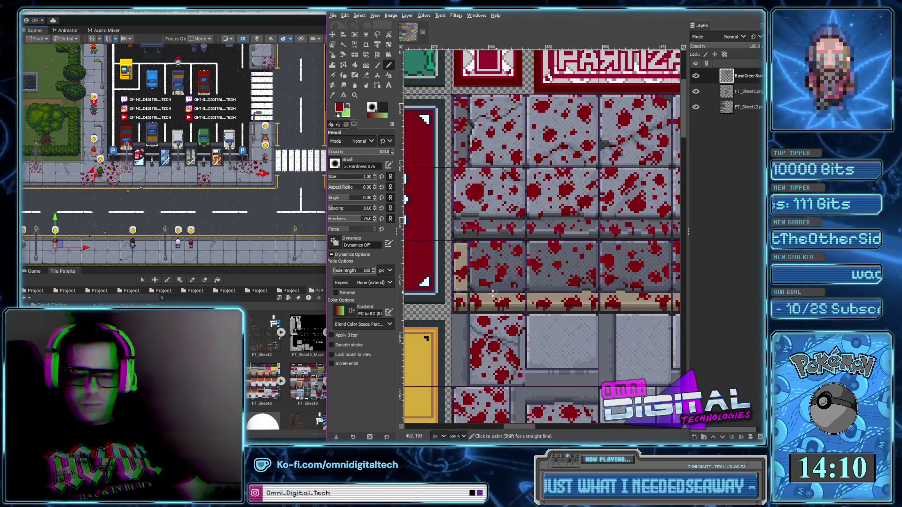
{"action": "scroll", "coordinate": [500, 292], "scroll_direction": "up", "scroll_amount": 4, "text": "ctrl"}
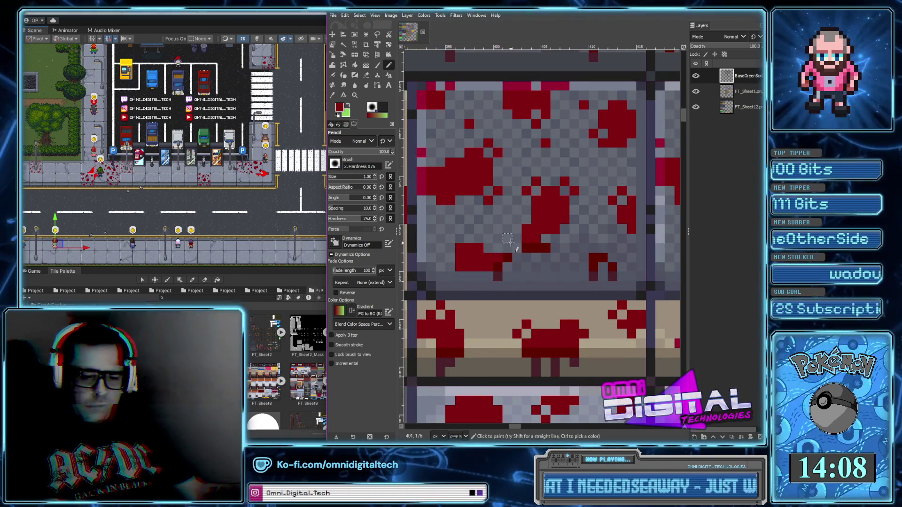
{"action": "mouse_move", "coordinate": [489, 249]}
{"action": "left_mouse_down"}
{"action": "mouse_move", "coordinate": [499, 240]}
{"action": "mouse_move", "coordinate": [457, 240]}
{"action": "mouse_move", "coordinate": [450, 251]}
{"action": "mouse_move", "coordinate": [445, 234]}
{"action": "left_mouse_up"}
Pick the dark maroon shade and paint a drip pixel onto the curb.
{"action": "scroll", "coordinate": [474, 216], "scroll_direction": "down", "scroll_amount": 4, "text": "ctrl"}
{"action": "scroll", "coordinate": [577, 301], "scroll_direction": "right", "scroll_amount": 3}
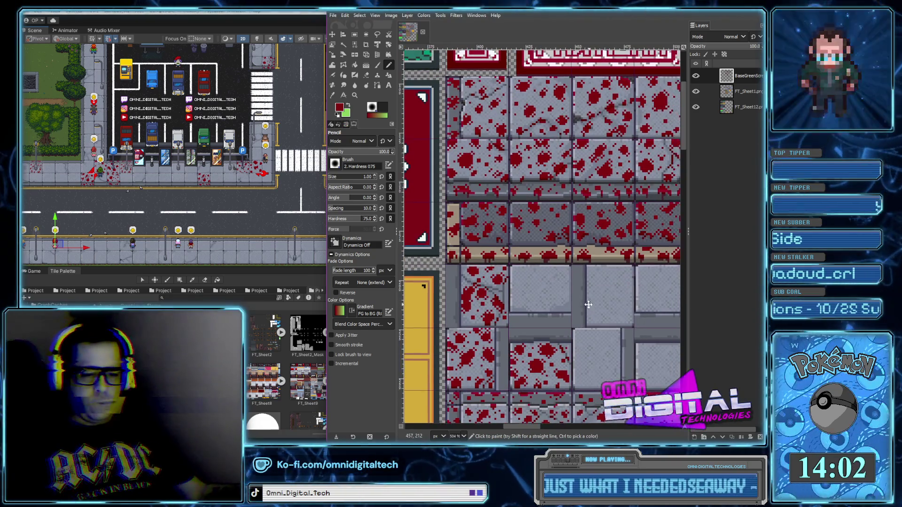
{"action": "scroll", "coordinate": [577, 306], "scroll_direction": "right", "scroll_amount": 10}
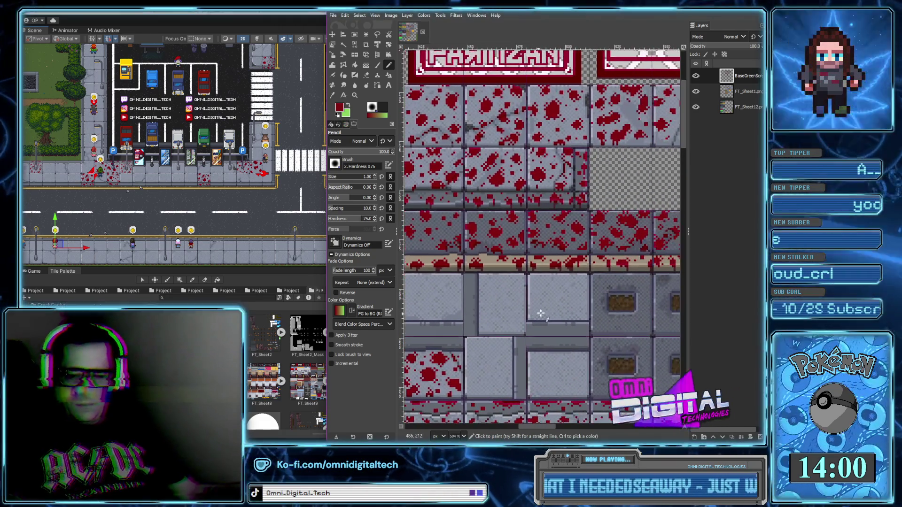
{"action": "scroll", "coordinate": [549, 288], "scroll_direction": "up", "scroll_amount": 6, "text": "ctrl"}
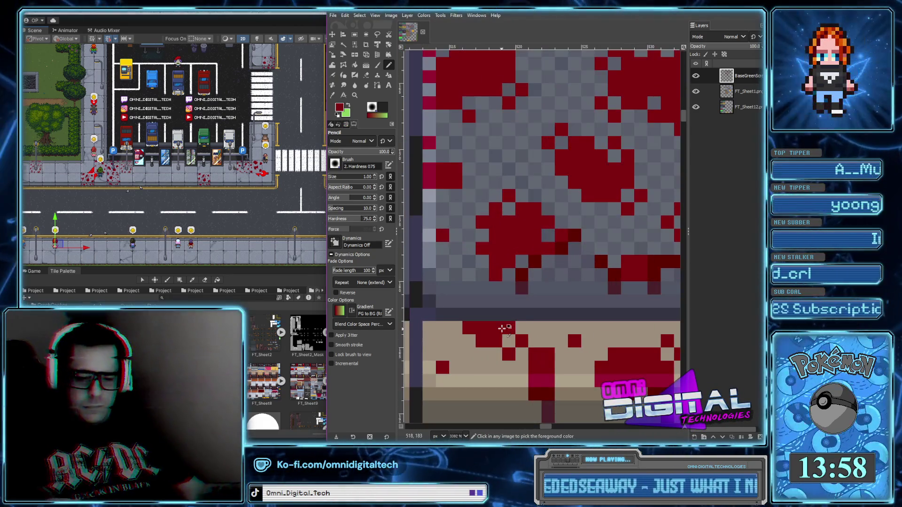
{"action": "left_click", "coordinate": [521, 288], "text": "ctrl"}
{"action": "left_click", "coordinate": [522, 301]}
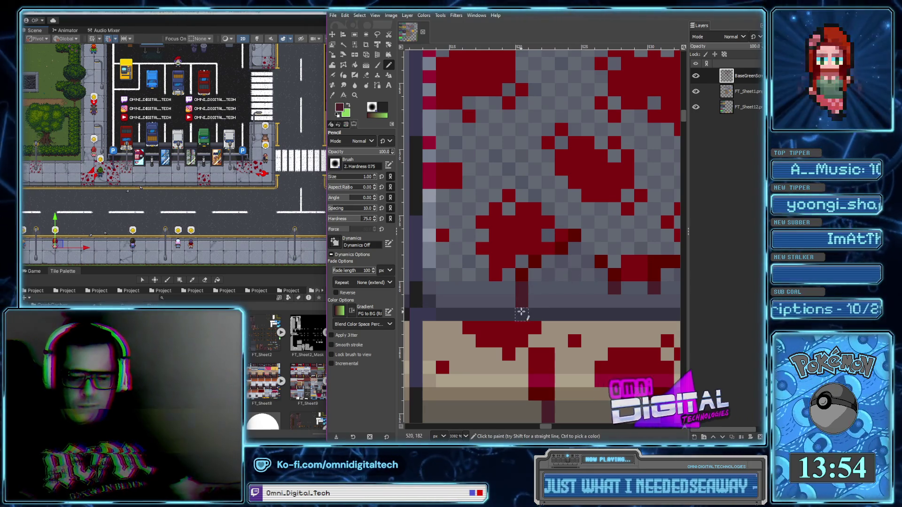
{"action": "scroll", "coordinate": [545, 279], "scroll_direction": "down", "scroll_amount": 5, "text": "ctrl"}
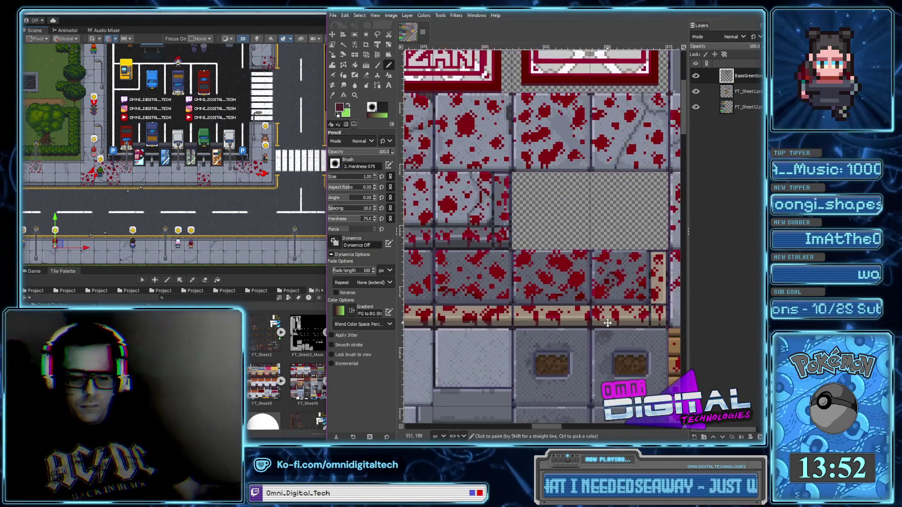
{"action": "scroll", "coordinate": [620, 321], "scroll_direction": "up", "scroll_amount": 3, "text": "ctrl"}
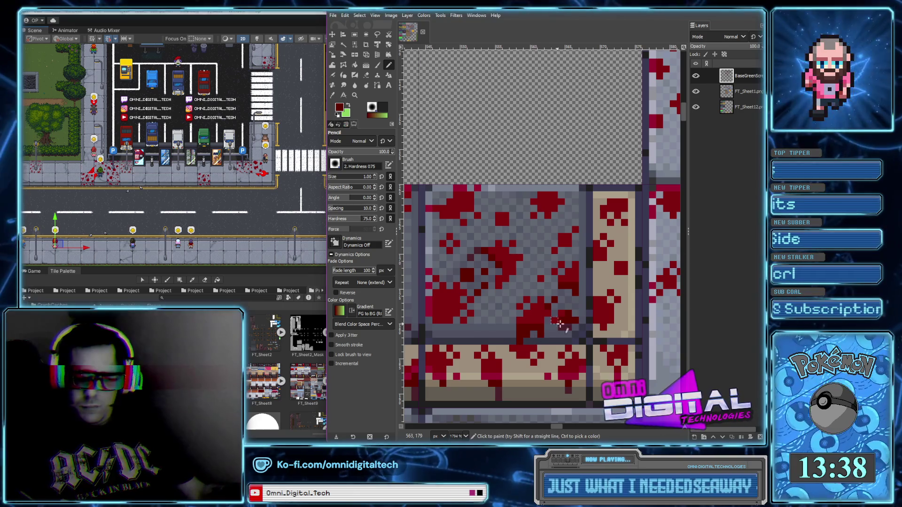
{"action": "scroll", "coordinate": [575, 272], "scroll_direction": "down", "scroll_amount": 3, "text": "ctrl"}
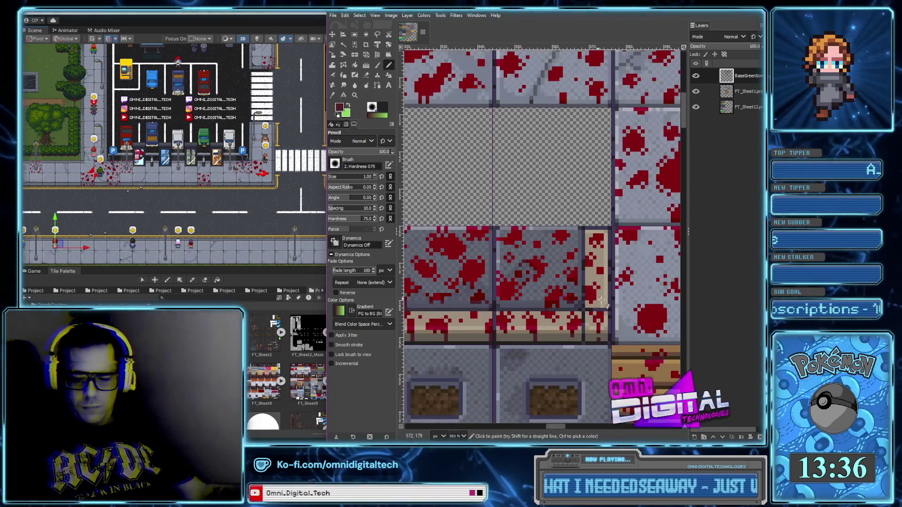
{"action": "scroll", "coordinate": [593, 297], "scroll_direction": "down", "scroll_amount": 1}
{"action": "scroll", "coordinate": [593, 297], "scroll_direction": "right", "scroll_amount": 1}
{"action": "scroll", "coordinate": [613, 265], "scroll_direction": "down", "scroll_amount": 3, "text": "ctrl"}
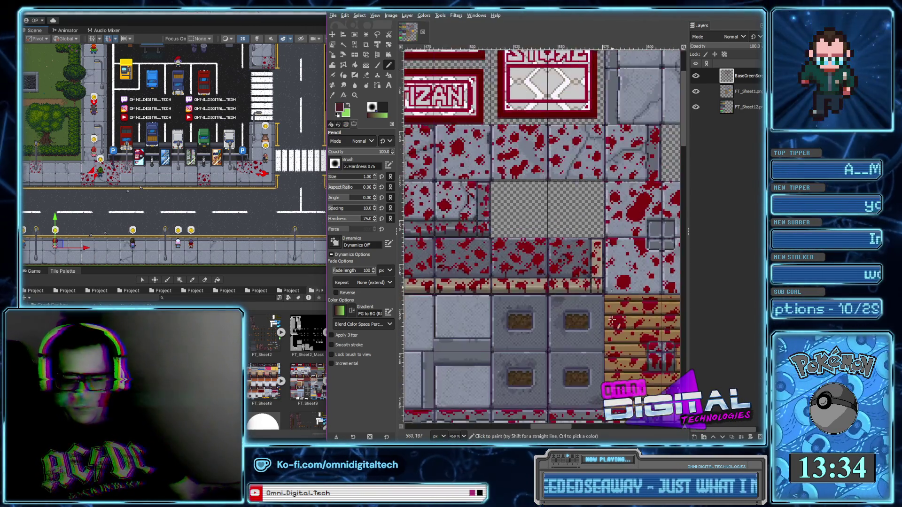
{"action": "scroll", "coordinate": [636, 319], "scroll_direction": "up", "scroll_amount": 2}
{"action": "scroll", "coordinate": [636, 319], "scroll_direction": "right", "scroll_amount": 3}
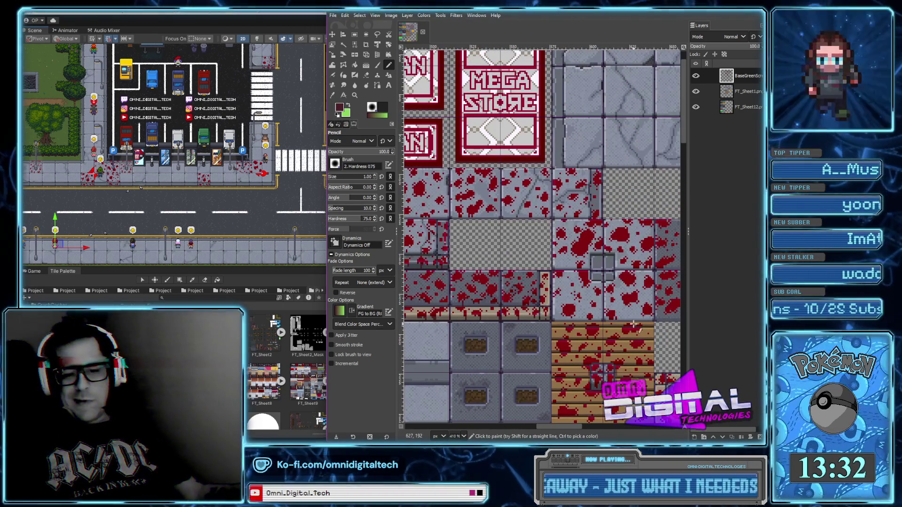
{"action": "scroll", "coordinate": [647, 333], "scroll_direction": "right", "scroll_amount": 4}
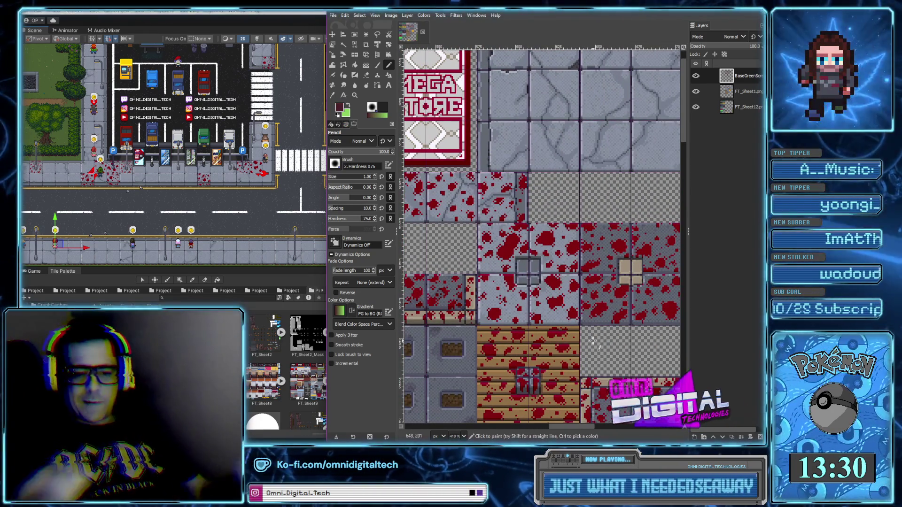
{"action": "scroll", "coordinate": [634, 299], "scroll_direction": "right", "scroll_amount": 6}
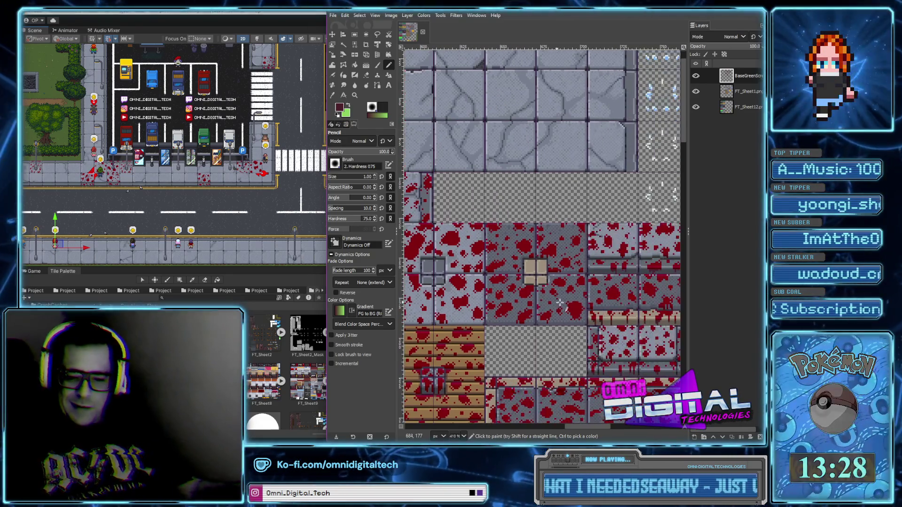
{"action": "scroll", "coordinate": [620, 289], "scroll_direction": "up", "scroll_amount": 2}
{"action": "scroll", "coordinate": [609, 280], "scroll_direction": "right", "scroll_amount": 4}
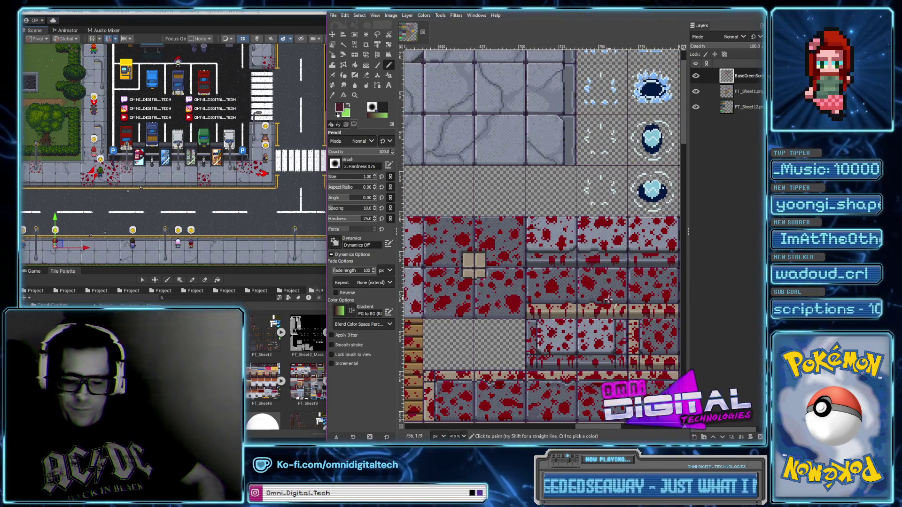
{"action": "scroll", "coordinate": [605, 310], "scroll_direction": "right", "scroll_amount": 5}
{"action": "scroll", "coordinate": [625, 298], "scroll_direction": "down", "scroll_amount": 2}
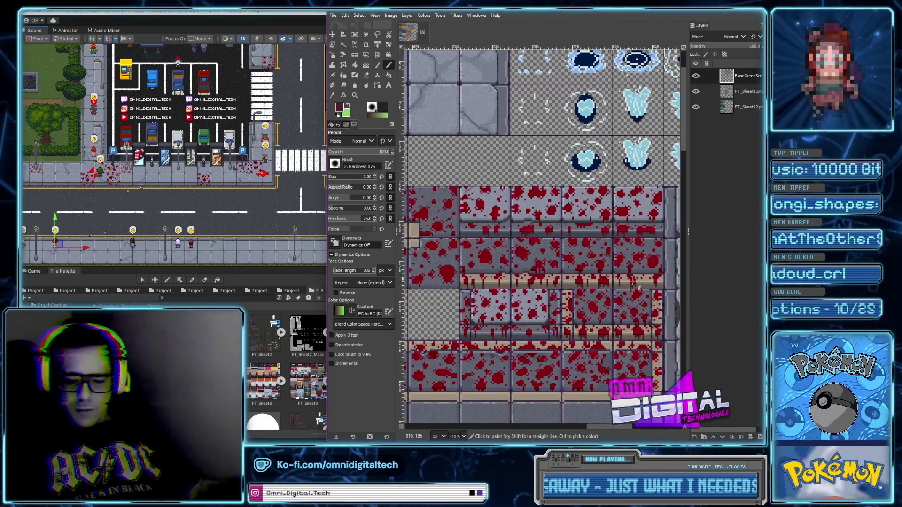
{"action": "scroll", "coordinate": [647, 286], "scroll_direction": "right", "scroll_amount": 1}
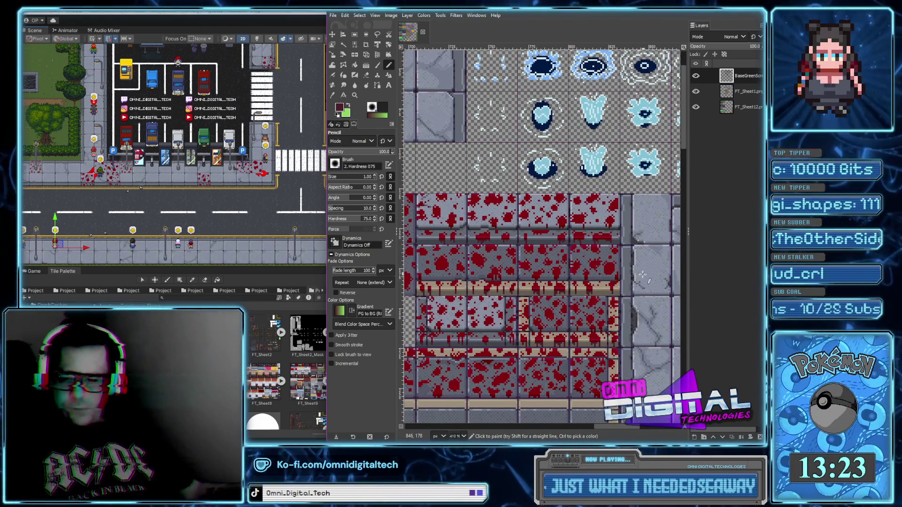
{"action": "scroll", "coordinate": [643, 273], "scroll_direction": "right", "scroll_amount": 1}
{"action": "scroll", "coordinate": [617, 228], "scroll_direction": "up", "scroll_amount": 6}
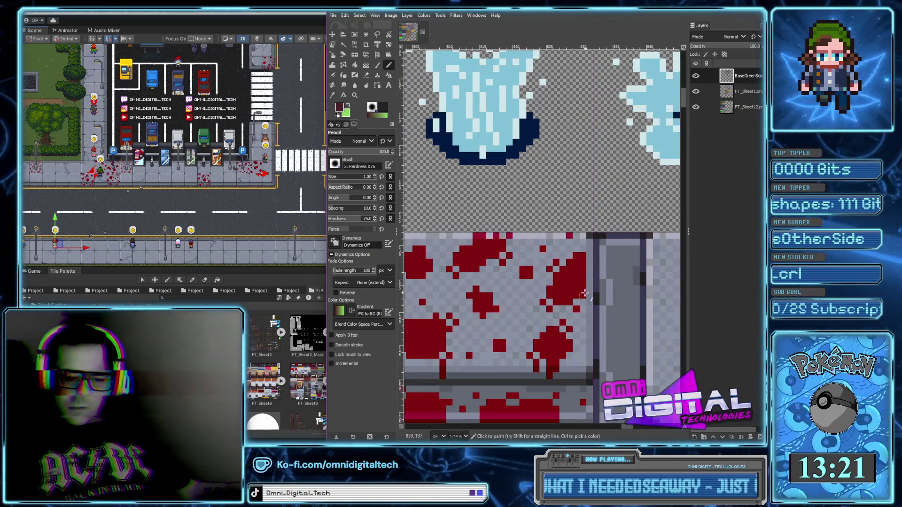
{"action": "scroll", "coordinate": [583, 283], "scroll_direction": "down", "scroll_amount": 5}
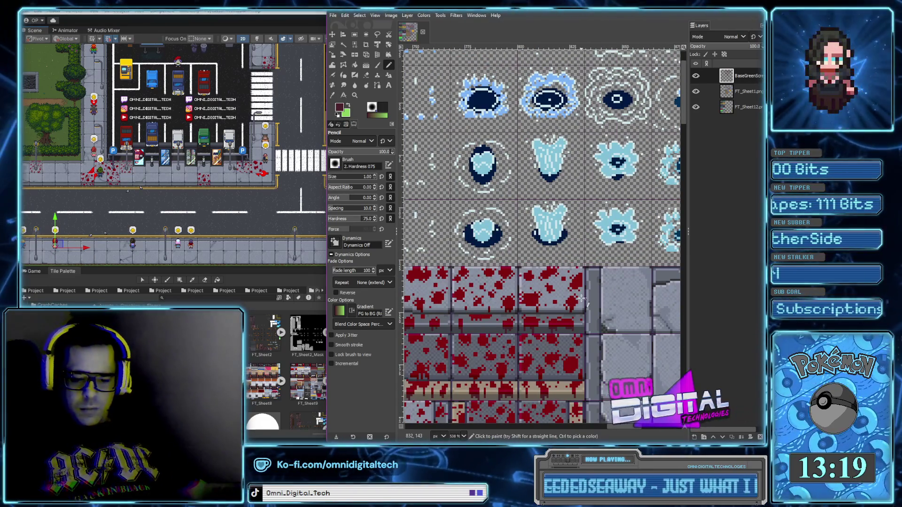
{"action": "scroll", "coordinate": [562, 317], "scroll_direction": "down", "scroll_amount": 5}
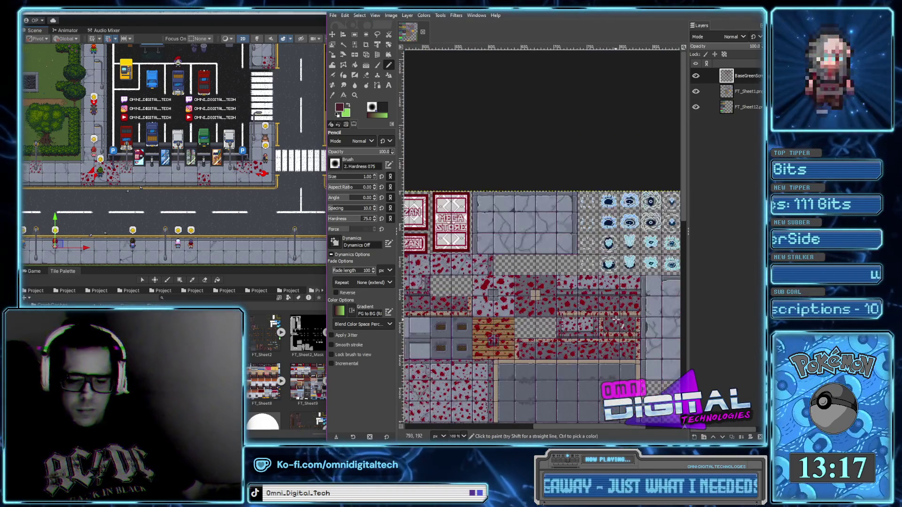
{"action": "scroll", "coordinate": [622, 315], "scroll_direction": "up", "scroll_amount": 7}
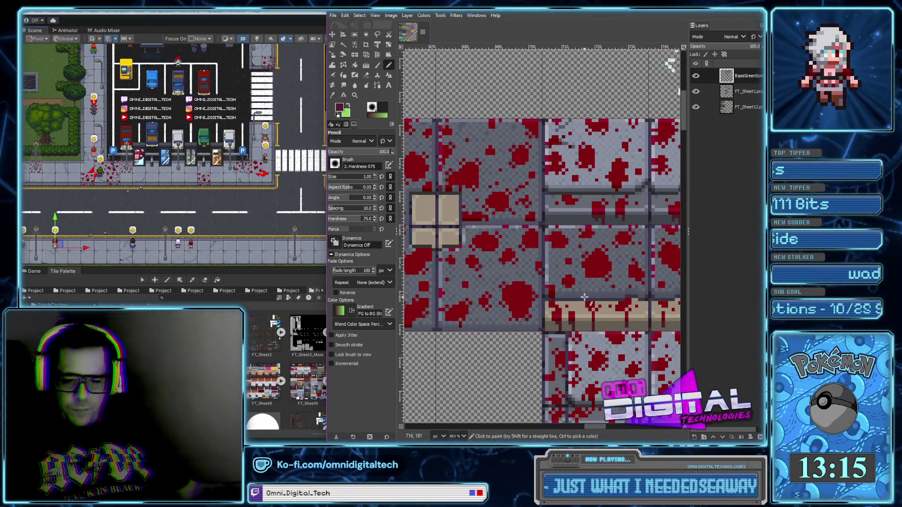
{"action": "scroll", "coordinate": [584, 297], "scroll_direction": "down", "scroll_amount": 3}
{"action": "scroll", "coordinate": [583, 281], "scroll_direction": "up", "scroll_amount": 5}
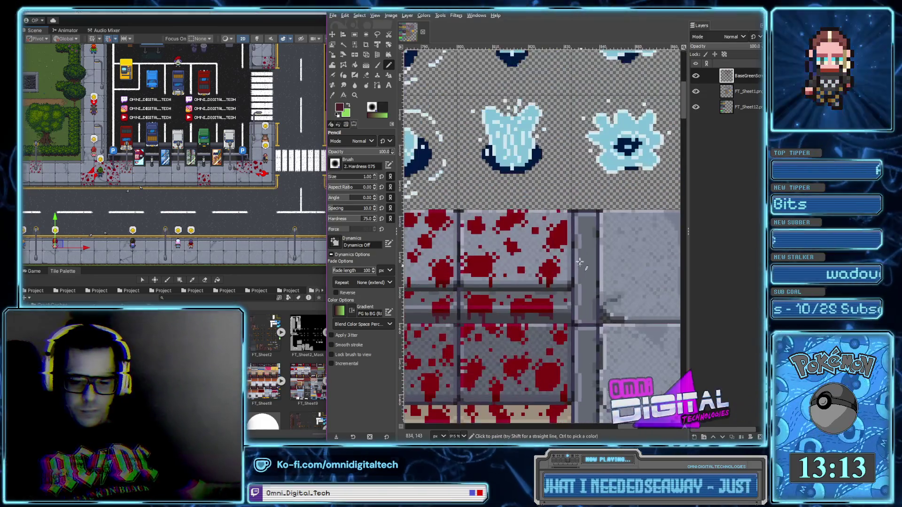
{"action": "scroll", "coordinate": [565, 236], "scroll_direction": "up", "scroll_amount": 4}
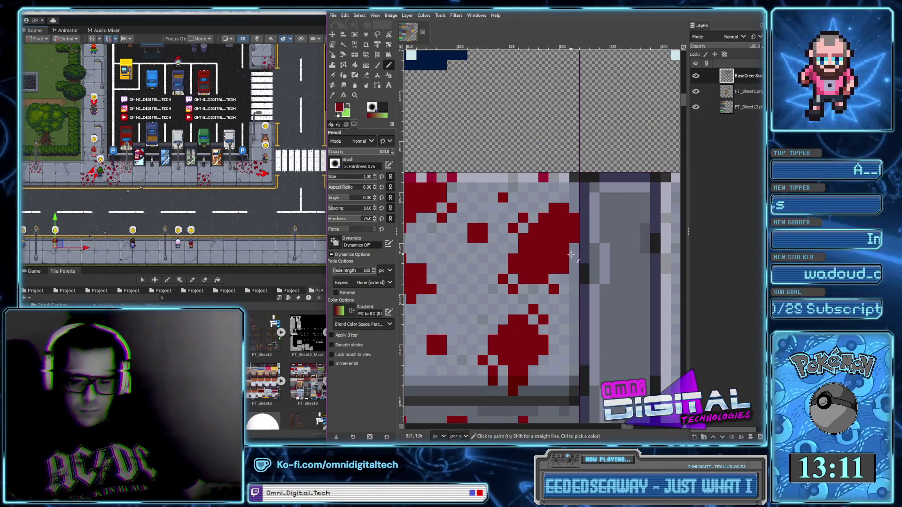
{"action": "scroll", "coordinate": [570, 293], "scroll_direction": "down", "scroll_amount": 2}
{"action": "scroll", "coordinate": [573, 305], "scroll_direction": "down", "scroll_amount": 2}
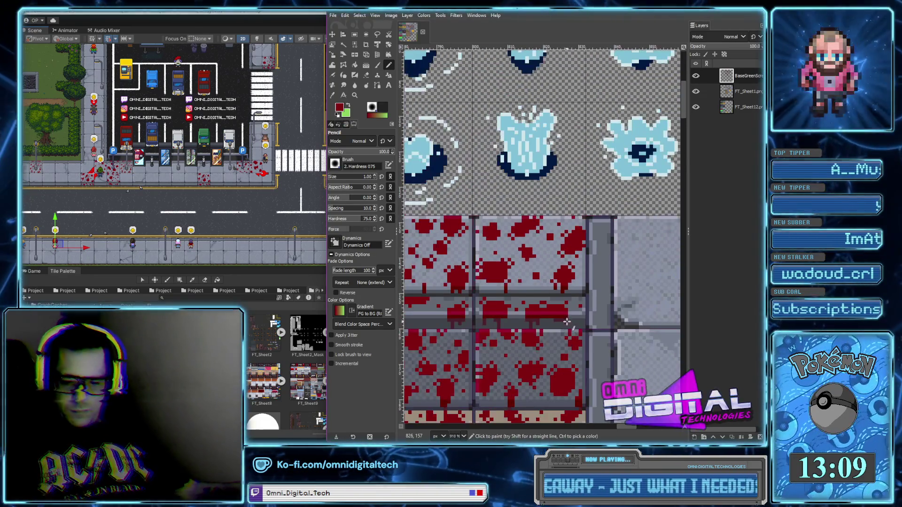
{"action": "scroll", "coordinate": [575, 313], "scroll_direction": "up", "scroll_amount": 4}
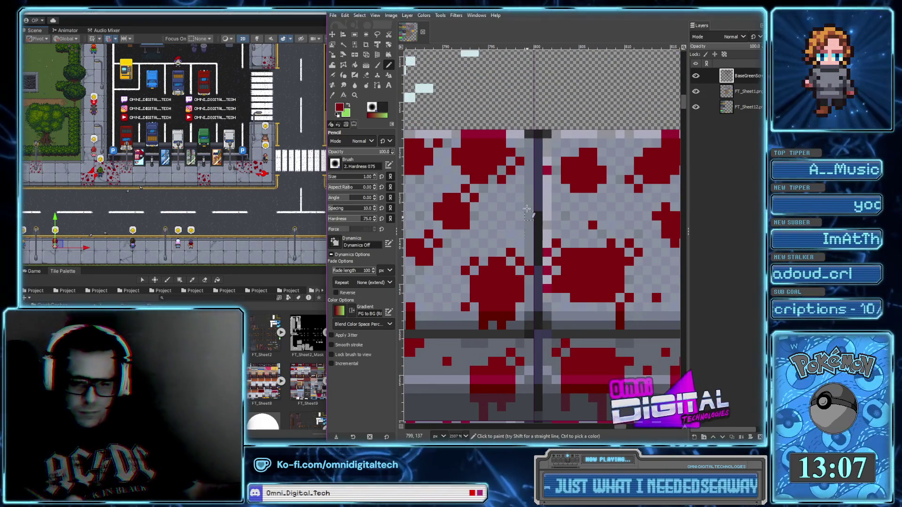
{"action": "scroll", "coordinate": [522, 179], "scroll_direction": "down", "scroll_amount": 5}
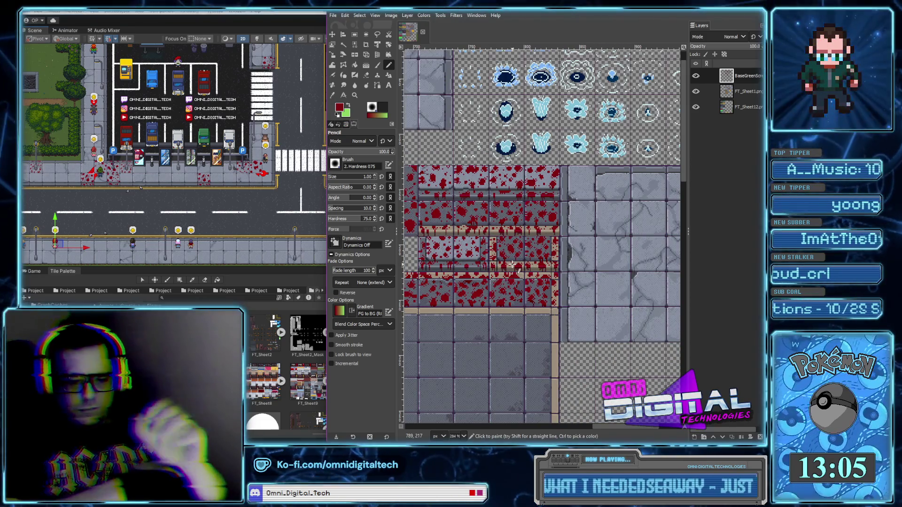
{"action": "scroll", "coordinate": [528, 287], "scroll_direction": "up", "scroll_amount": 5}
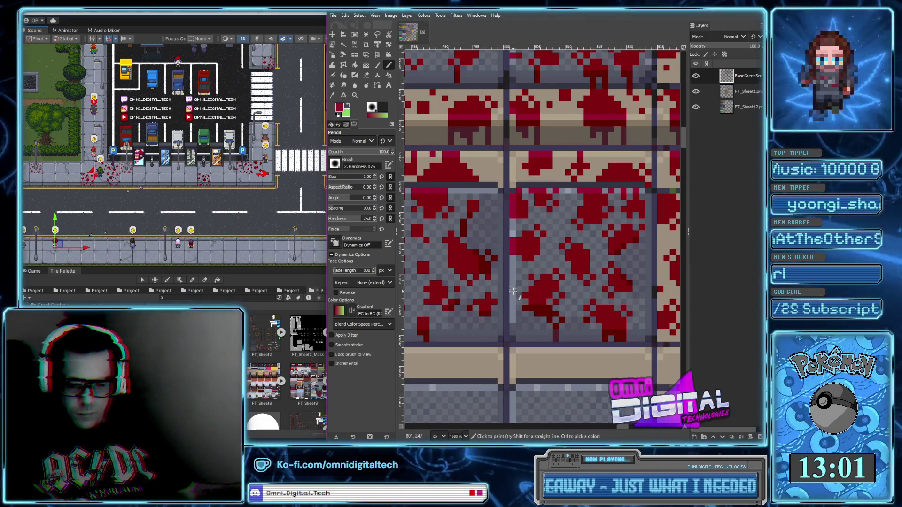
{"action": "scroll", "coordinate": [514, 300], "scroll_direction": "down", "scroll_amount": 4}
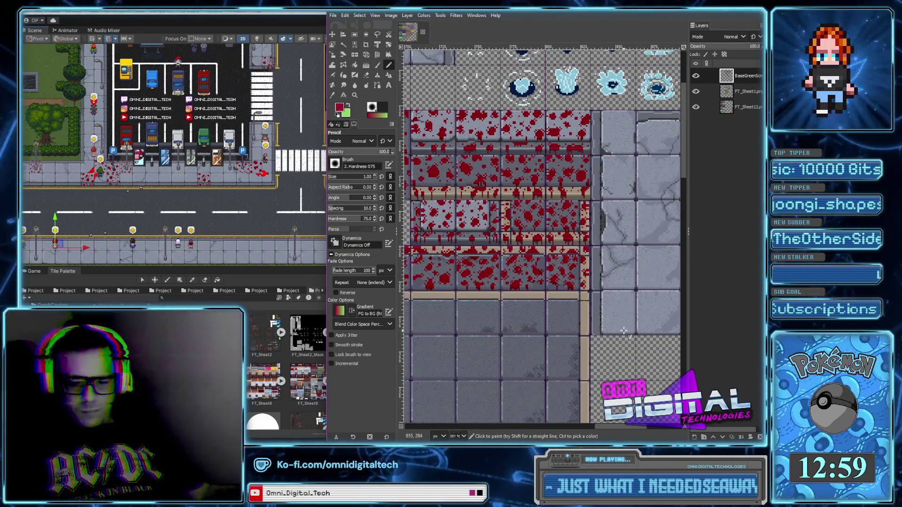
Paint a small dark-red blood blob on the sidewalk tile.
{"action": "scroll", "coordinate": [623, 329], "scroll_direction": "down", "scroll_amount": 3}
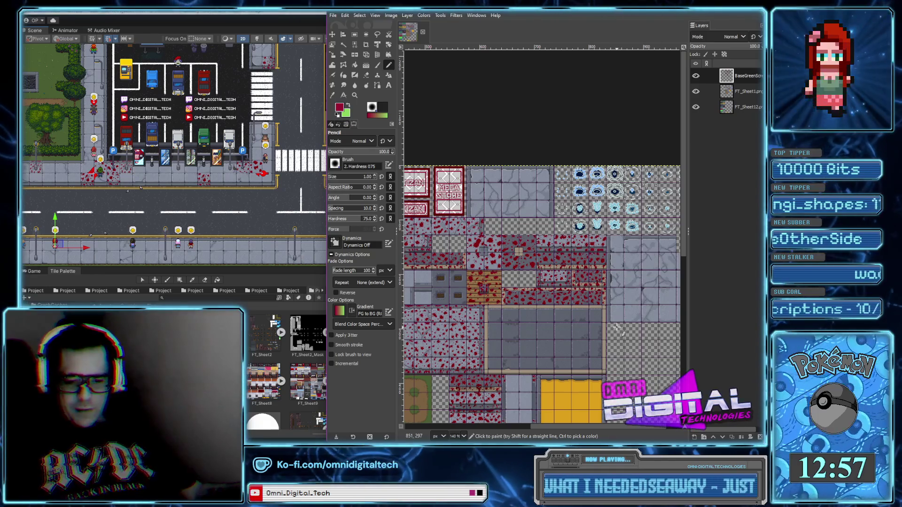
{"action": "scroll", "coordinate": [617, 325], "scroll_direction": "left", "scroll_amount": 3}
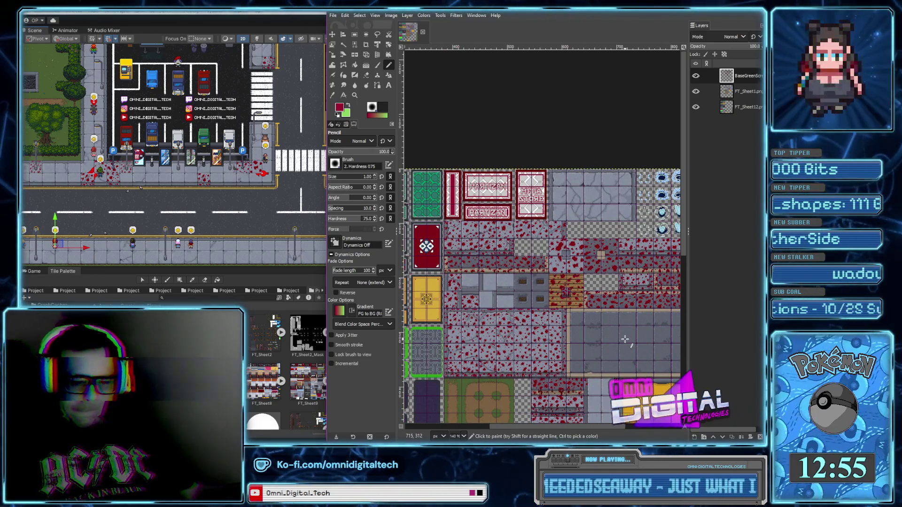
{"action": "scroll", "coordinate": [631, 347], "scroll_direction": "down", "scroll_amount": 5}
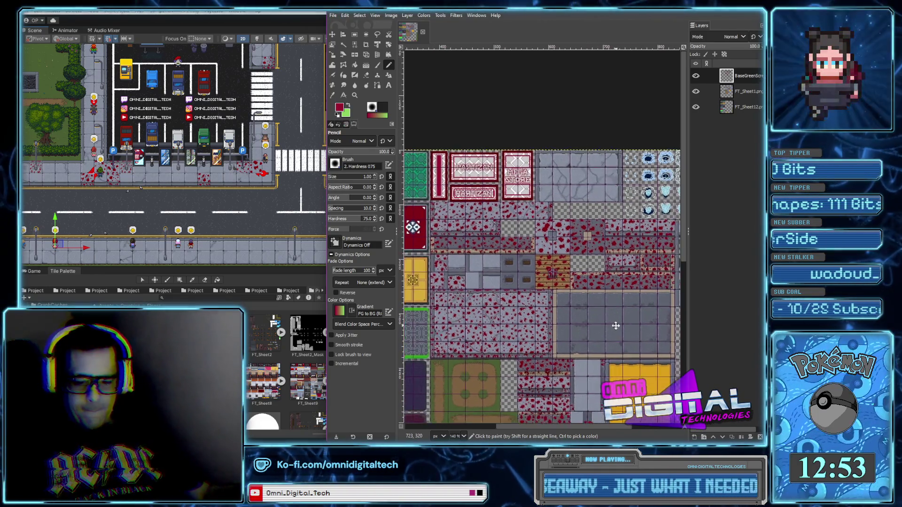
{"action": "scroll", "coordinate": [600, 286], "scroll_direction": "right", "scroll_amount": 2}
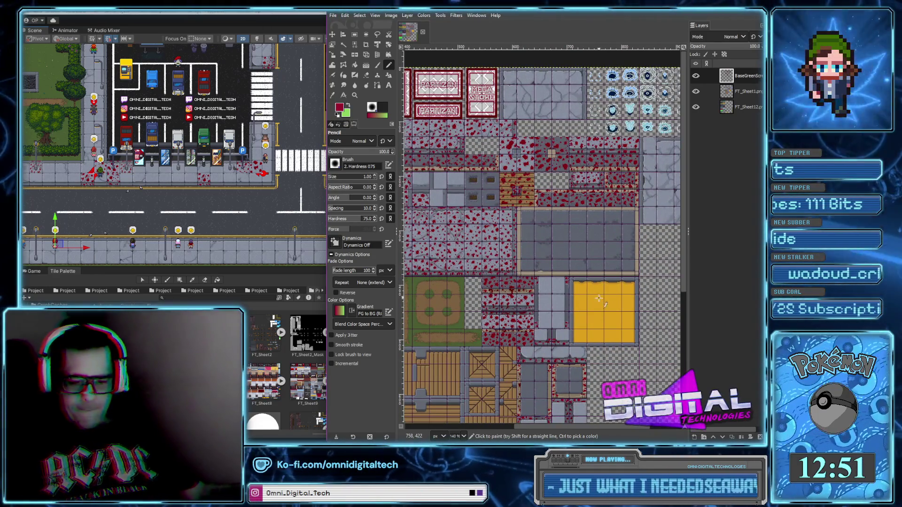
{"action": "scroll", "coordinate": [536, 317], "scroll_direction": "up", "scroll_amount": 2}
{"action": "scroll", "coordinate": [536, 310], "scroll_direction": "up", "scroll_amount": 7}
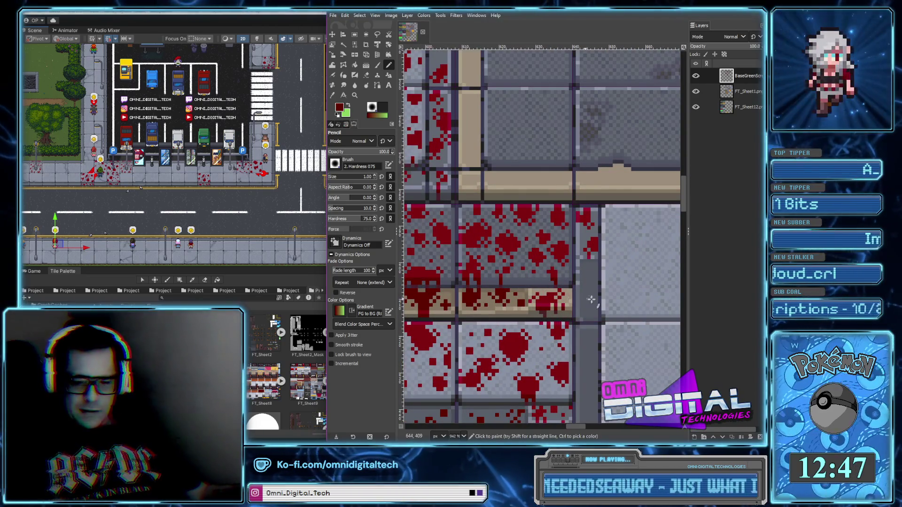
{"action": "scroll", "coordinate": [578, 299], "scroll_direction": "up", "scroll_amount": 4}
{"action": "mouse_move", "coordinate": [566, 232]}
{"action": "left_mouse_down"}
{"action": "mouse_move", "coordinate": [568, 263]}
{"action": "mouse_move", "coordinate": [583, 242]}
{"action": "mouse_move", "coordinate": [588, 261]}
{"action": "left_mouse_up"}
Paint two more dark-red blood blobs on the grey stripe.
{"action": "scroll", "coordinate": [564, 318], "scroll_direction": "down", "scroll_amount": 1}
{"action": "mouse_move", "coordinate": [554, 295]}
{"action": "left_mouse_down"}
{"action": "mouse_move", "coordinate": [562, 329]}
{"action": "mouse_move", "coordinate": [573, 324]}
{"action": "mouse_move", "coordinate": [569, 295]}
{"action": "left_mouse_up"}
{"action": "left_click", "coordinate": [574, 296]}
{"action": "scroll", "coordinate": [580, 239], "scroll_direction": "down", "scroll_amount": 4}
{"action": "mouse_move", "coordinate": [573, 253]}
{"action": "left_mouse_down"}
{"action": "mouse_move", "coordinate": [578, 277]}
{"action": "mouse_move", "coordinate": [570, 266]}
{"action": "mouse_move", "coordinate": [584, 252]}
{"action": "mouse_move", "coordinate": [583, 287]}
{"action": "mouse_move", "coordinate": [564, 287]}
{"action": "mouse_move", "coordinate": [554, 258]}
{"action": "mouse_move", "coordinate": [545, 265]}
{"action": "left_mouse_up"}
{"action": "scroll", "coordinate": [571, 343], "scroll_direction": "down", "scroll_amount": 4}
{"action": "mouse_move", "coordinate": [556, 296]}
{"action": "left_mouse_down"}
{"action": "mouse_move", "coordinate": [545, 324]}
{"action": "mouse_move", "coordinate": [578, 278]}
{"action": "mouse_move", "coordinate": [557, 265]}
{"action": "mouse_move", "coordinate": [569, 275]}
{"action": "mouse_move", "coordinate": [575, 320]}
{"action": "mouse_move", "coordinate": [540, 256]}
{"action": "mouse_move", "coordinate": [538, 275]}
{"action": "mouse_move", "coordinate": [561, 247]}
{"action": "mouse_move", "coordinate": [557, 237]}
{"action": "left_mouse_up"}
Add another blood blob and extend it upward with extra dark-red pixels.
{"action": "scroll", "coordinate": [555, 263], "scroll_direction": "down", "scroll_amount": 2}
{"action": "scroll", "coordinate": [554, 263], "scroll_direction": "down", "scroll_amount": 1}
{"action": "mouse_move", "coordinate": [562, 294]}
{"action": "left_mouse_down"}
{"action": "mouse_move", "coordinate": [571, 312]}
{"action": "mouse_move", "coordinate": [559, 287]}
{"action": "mouse_move", "coordinate": [548, 291]}
{"action": "left_mouse_up"}
{"action": "left_click", "coordinate": [550, 289]}
{"action": "scroll", "coordinate": [564, 312], "scroll_direction": "down", "scroll_amount": 5, "text": "ctrl"}
{"action": "scroll", "coordinate": [566, 281], "scroll_direction": "up", "scroll_amount": 4, "text": "ctrl"}
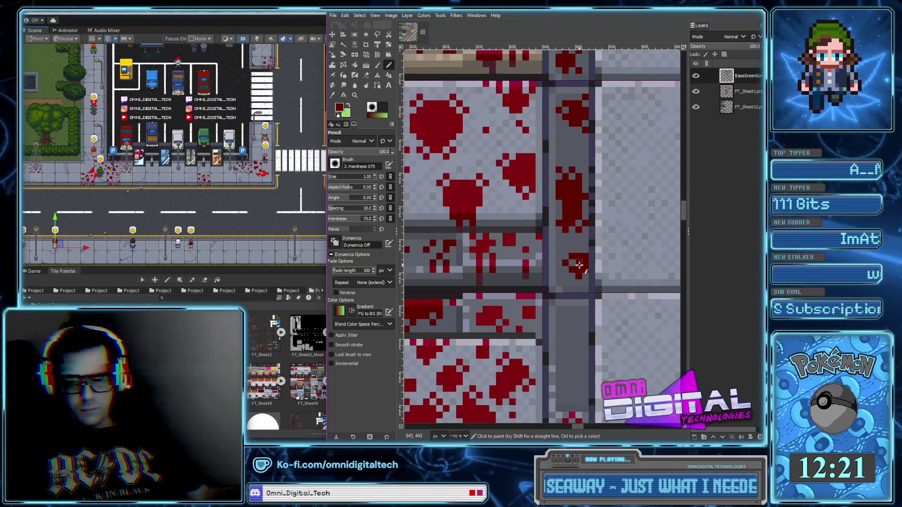
{"action": "left_click_drag", "start_coordinate": [581, 249], "coordinate": [576, 244]}
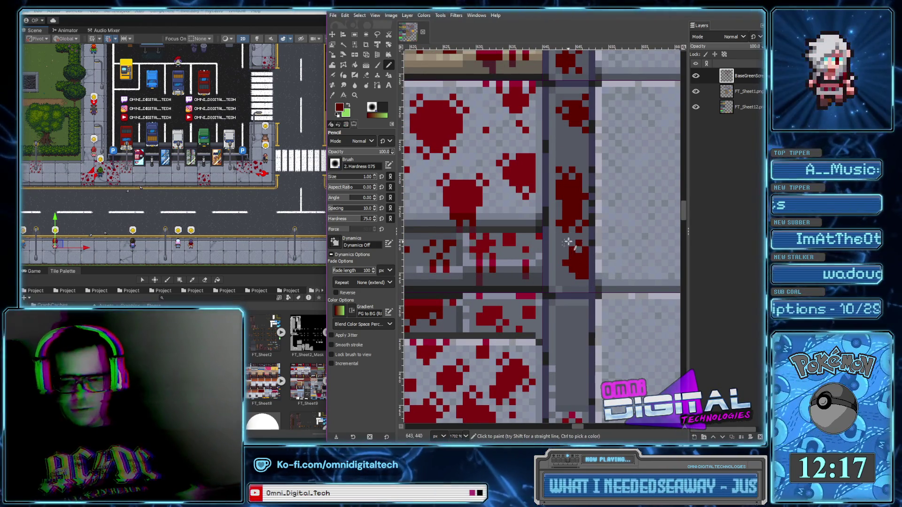
Paint a longer vertical drip down the grey curb column, plus a spot higher up.
{"action": "scroll", "coordinate": [588, 273], "scroll_direction": "down", "scroll_amount": 1}
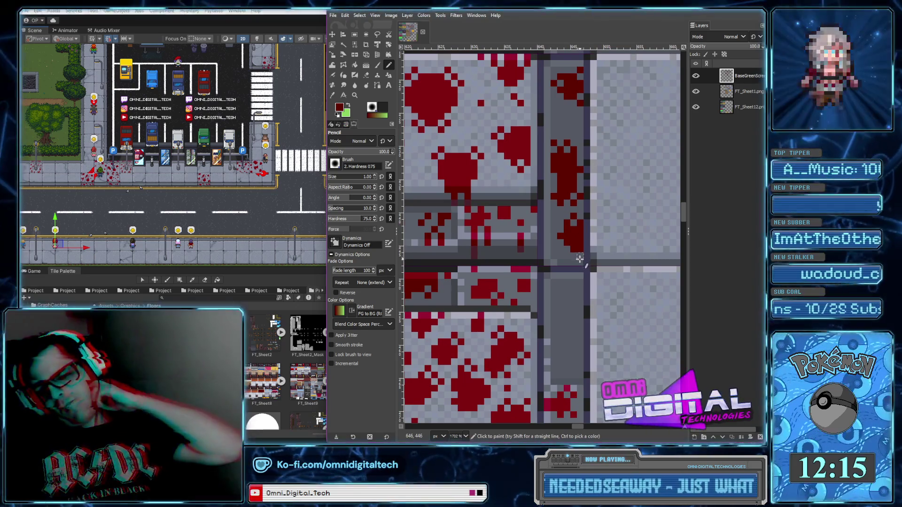
{"action": "scroll", "coordinate": [581, 285], "scroll_direction": "down", "scroll_amount": 1}
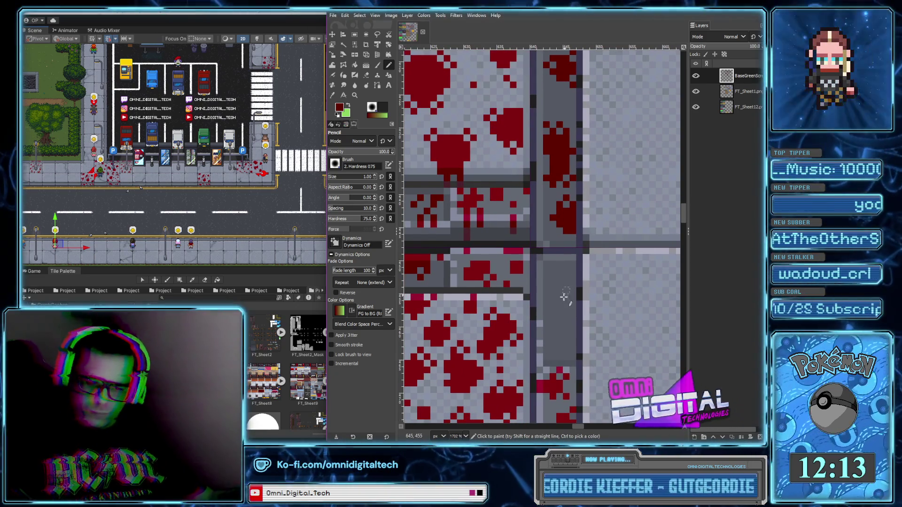
{"action": "left_click_drag", "start_coordinate": [557, 352], "coordinate": [561, 311]}
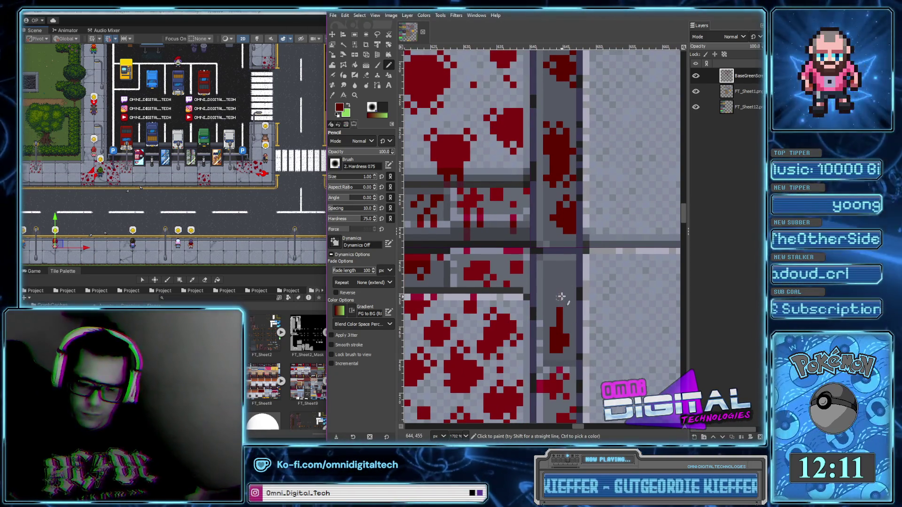
{"action": "left_click", "coordinate": [568, 325]}
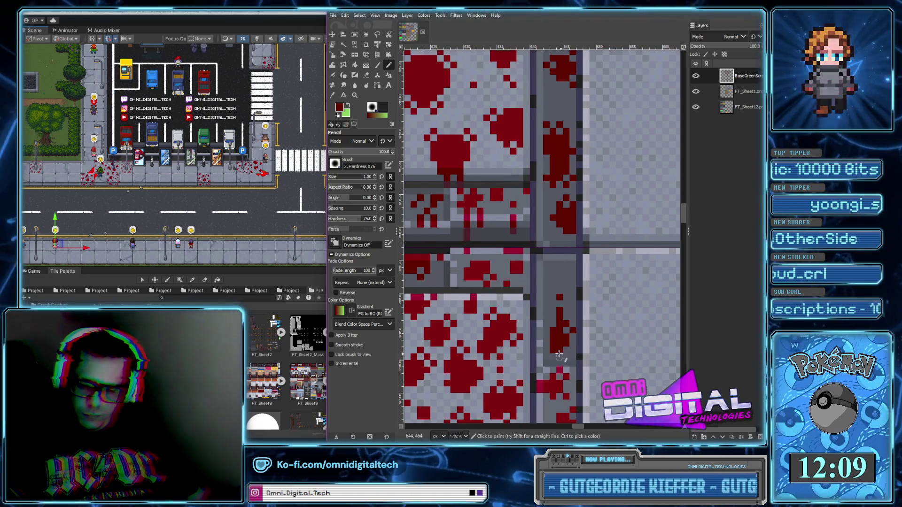
{"action": "left_click", "coordinate": [548, 343]}
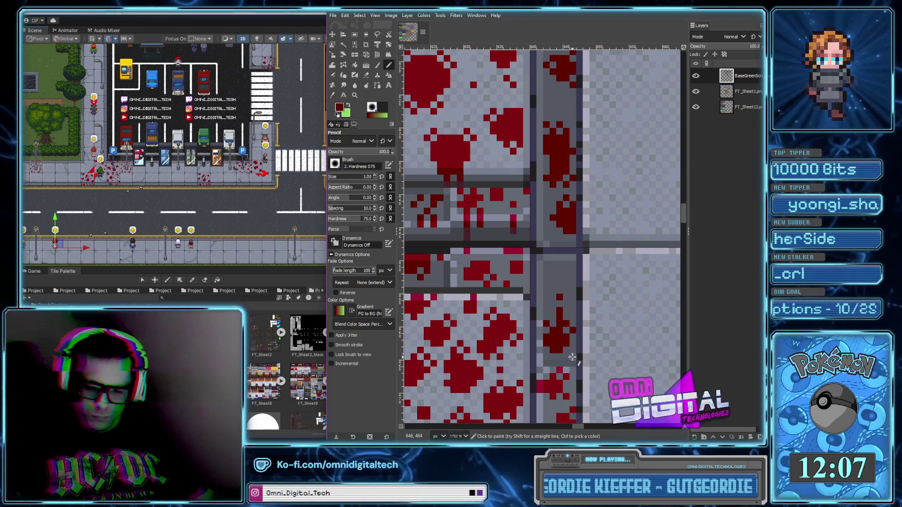
{"action": "left_click", "coordinate": [552, 270]}
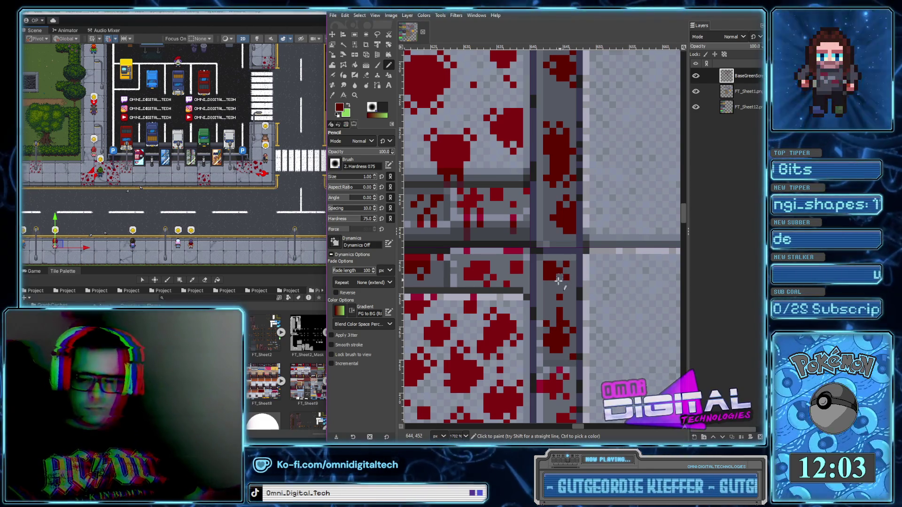
{"action": "scroll", "coordinate": [576, 307], "scroll_direction": "down", "scroll_amount": 2}
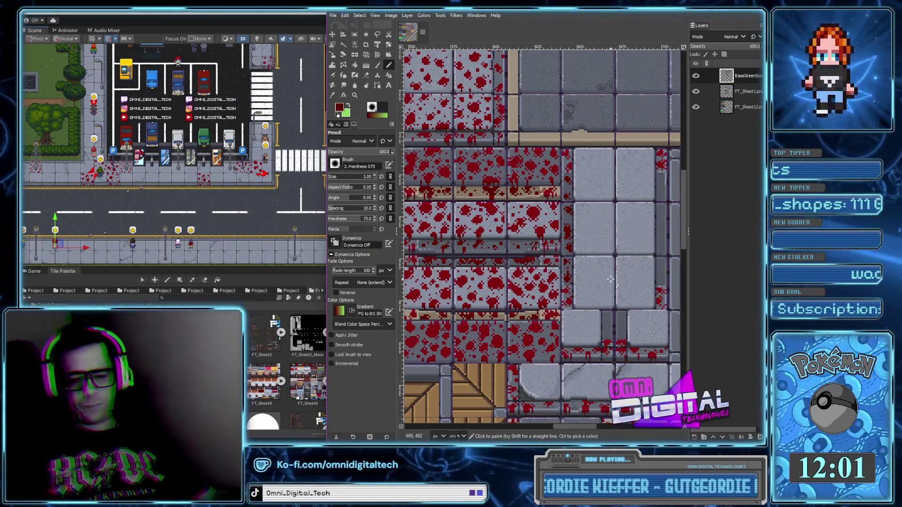
Add dark red pixels and a small dark red block to the curb column drips.
{"action": "scroll", "coordinate": [580, 213], "scroll_direction": "up", "scroll_amount": 4}
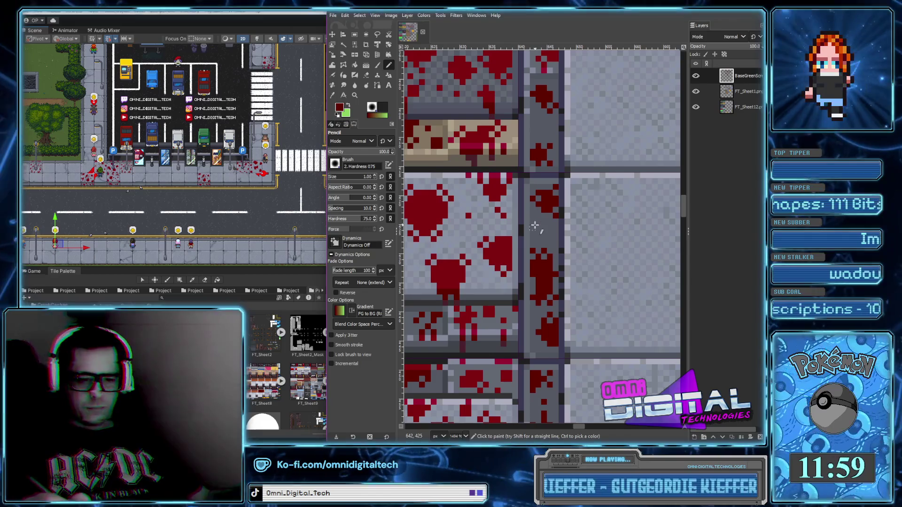
{"action": "left_click", "coordinate": [535, 225]}
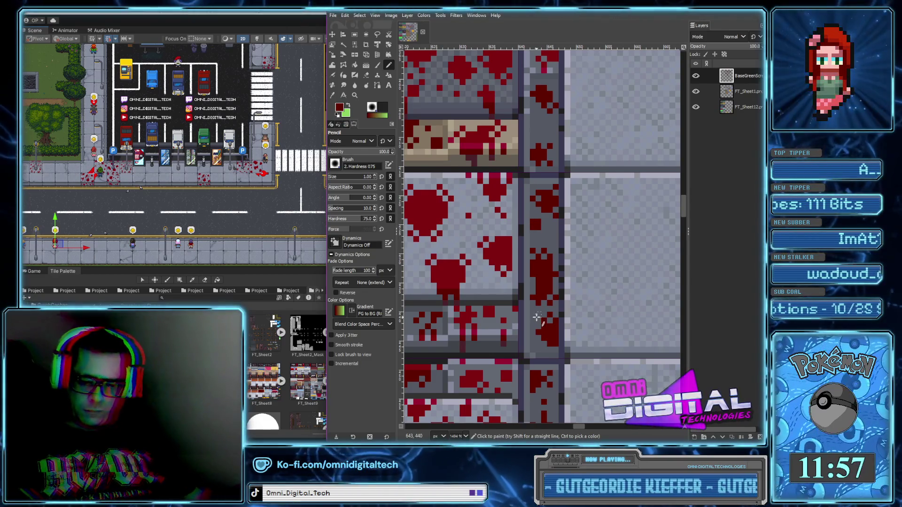
{"action": "scroll", "coordinate": [540, 306], "scroll_direction": "down", "scroll_amount": 3}
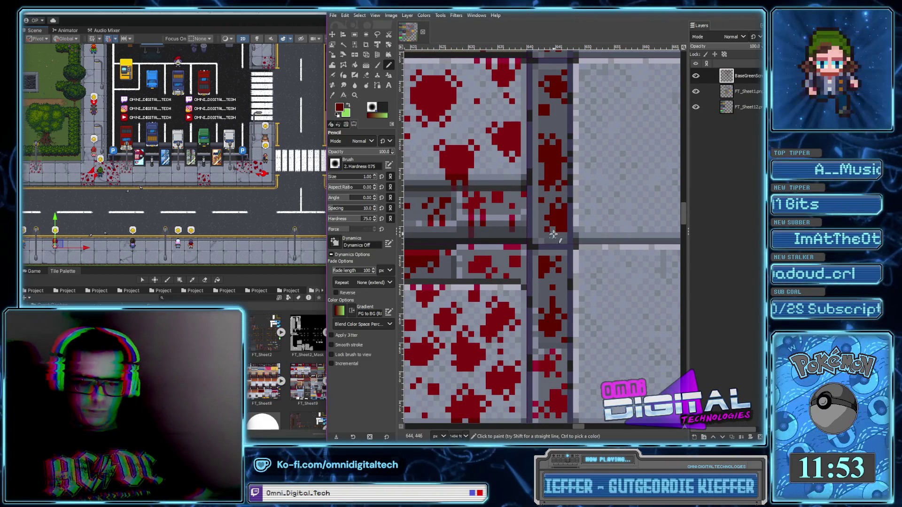
{"action": "scroll", "coordinate": [552, 301], "scroll_direction": "down", "scroll_amount": 2}
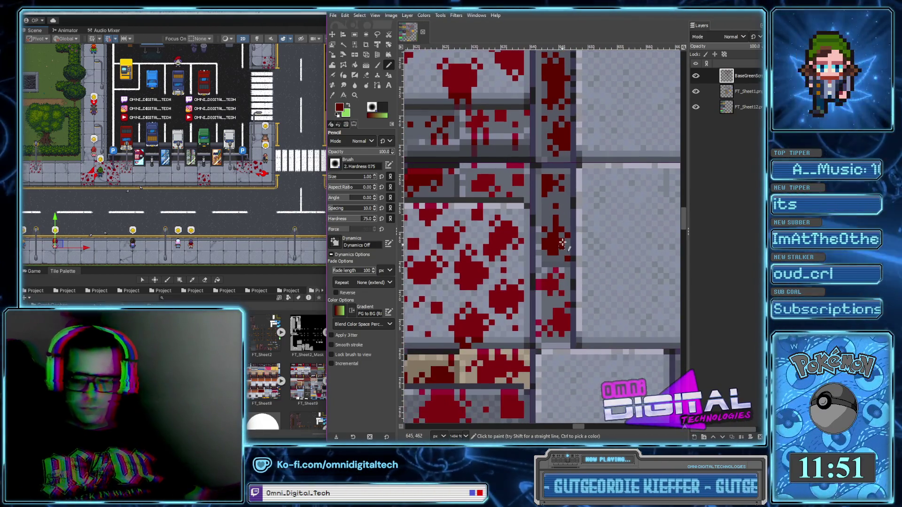
{"action": "scroll", "coordinate": [546, 378], "scroll_direction": "down", "scroll_amount": 2}
{"action": "scroll", "coordinate": [546, 379], "scroll_direction": "up", "scroll_amount": 5}
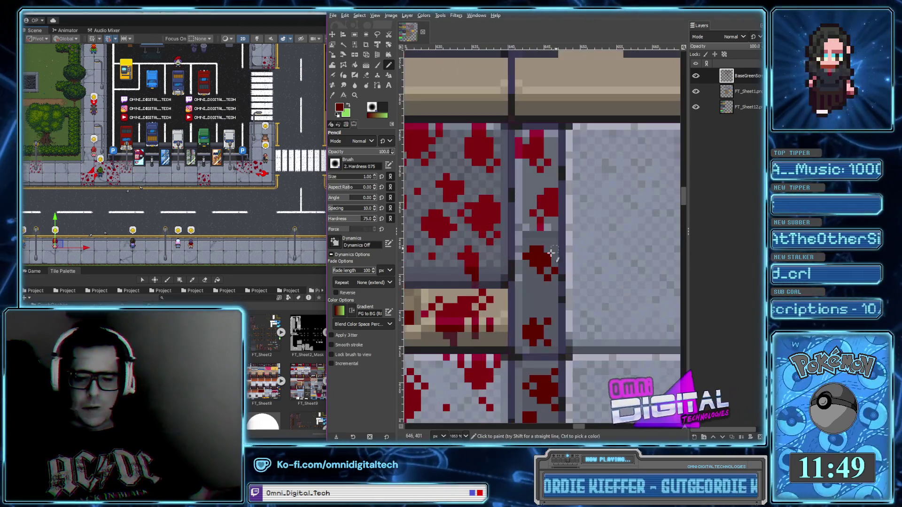
{"action": "left_click", "coordinate": [529, 303]}
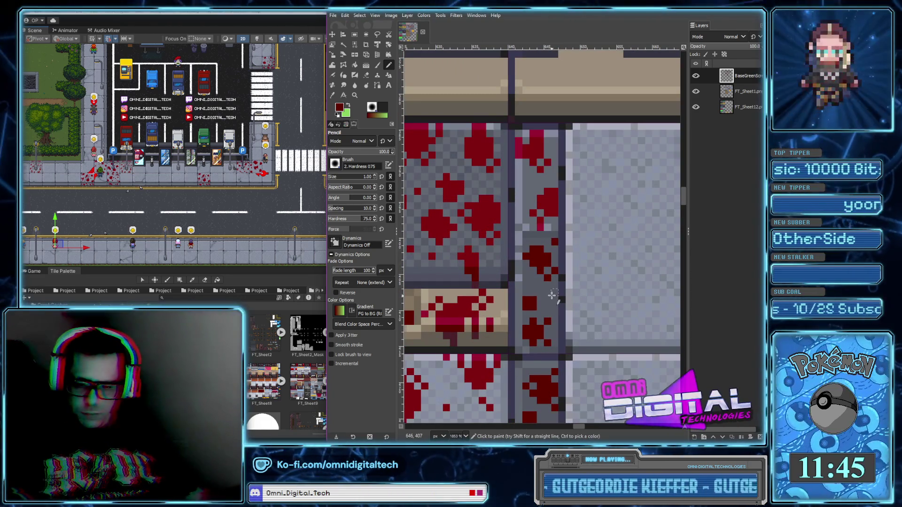
{"action": "scroll", "coordinate": [558, 292], "scroll_direction": "down", "scroll_amount": 4}
{"action": "scroll", "coordinate": [589, 220], "scroll_direction": "up", "scroll_amount": 4}
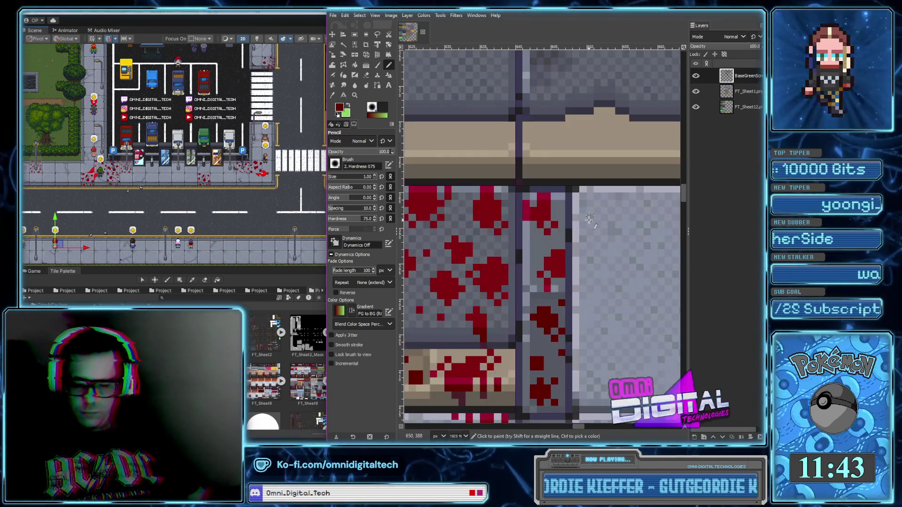
{"action": "left_click", "coordinate": [554, 268]}
Paint a long blood streak up the curb column and darken one more pixel.
{"action": "scroll", "coordinate": [553, 272], "scroll_direction": "down", "scroll_amount": 5}
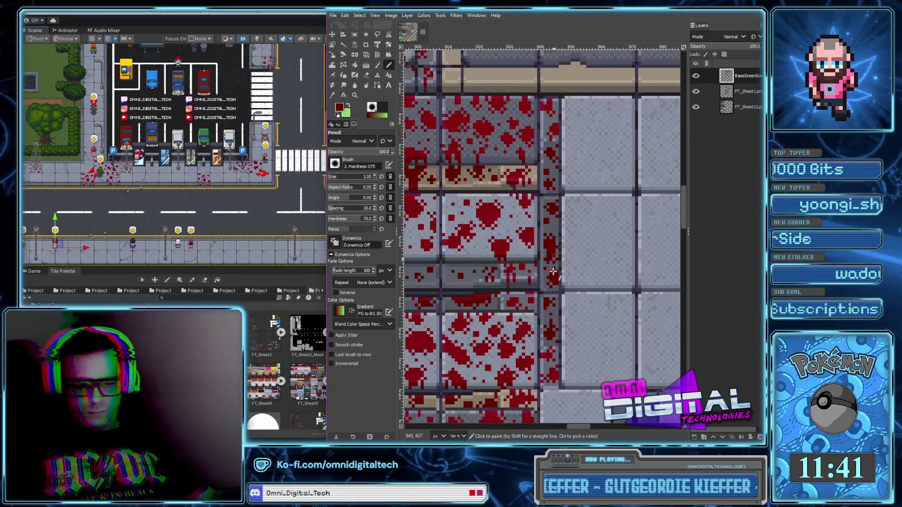
{"action": "scroll", "coordinate": [543, 298], "scroll_direction": "up", "scroll_amount": 3}
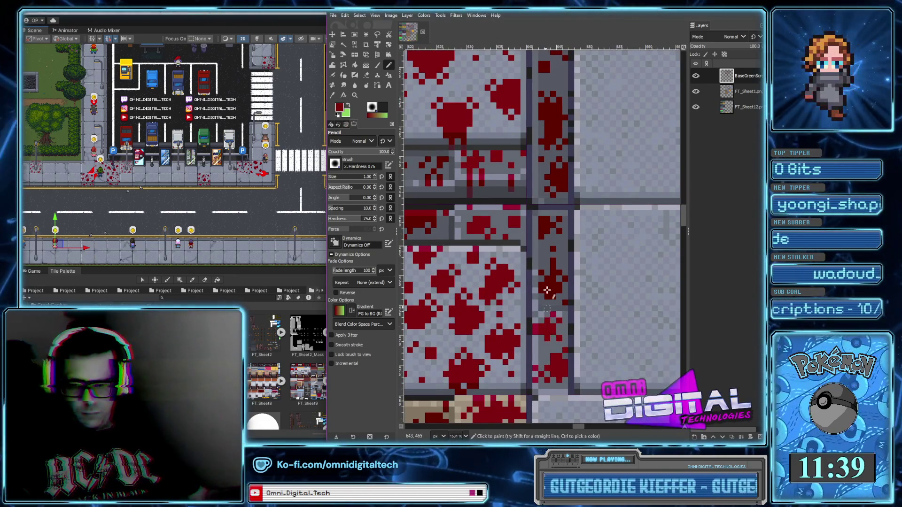
{"action": "scroll", "coordinate": [546, 307], "scroll_direction": "up", "scroll_amount": 2}
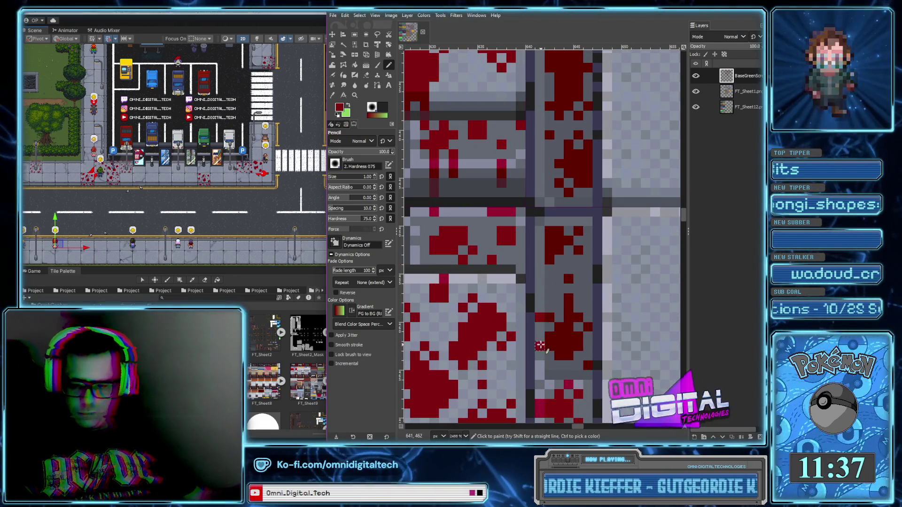
{"action": "scroll", "coordinate": [544, 319], "scroll_direction": "up", "scroll_amount": 2}
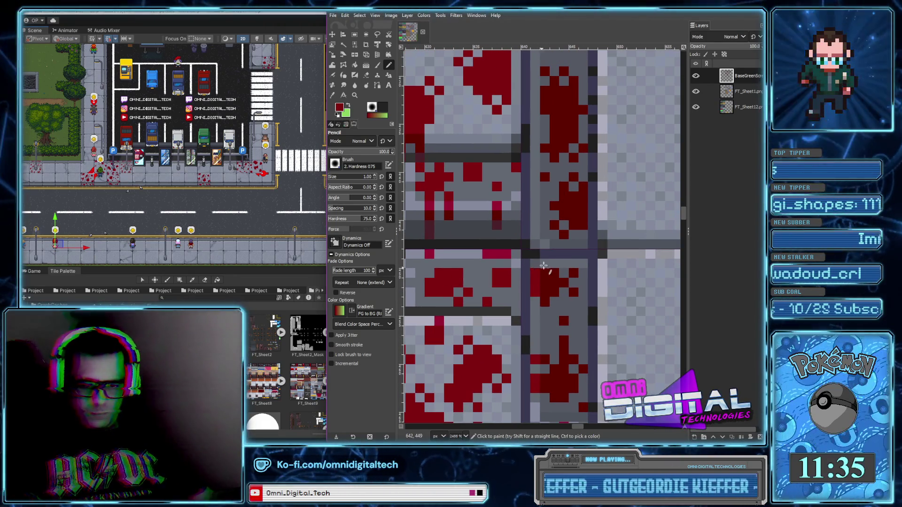
{"action": "scroll", "coordinate": [564, 261], "scroll_direction": "up", "scroll_amount": 5}
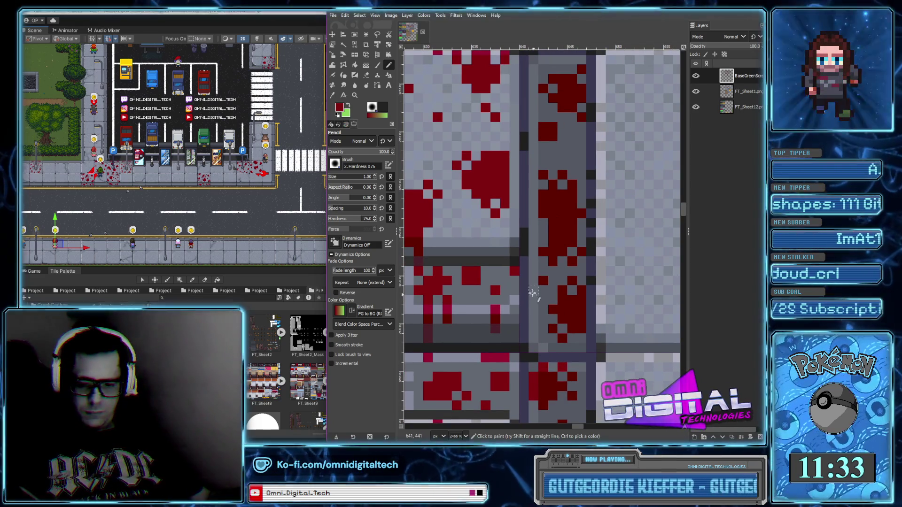
{"action": "scroll", "coordinate": [534, 296], "scroll_direction": "up", "scroll_amount": 3}
{"action": "left_click_drag", "start_coordinate": [532, 308], "coordinate": [533, 232]}
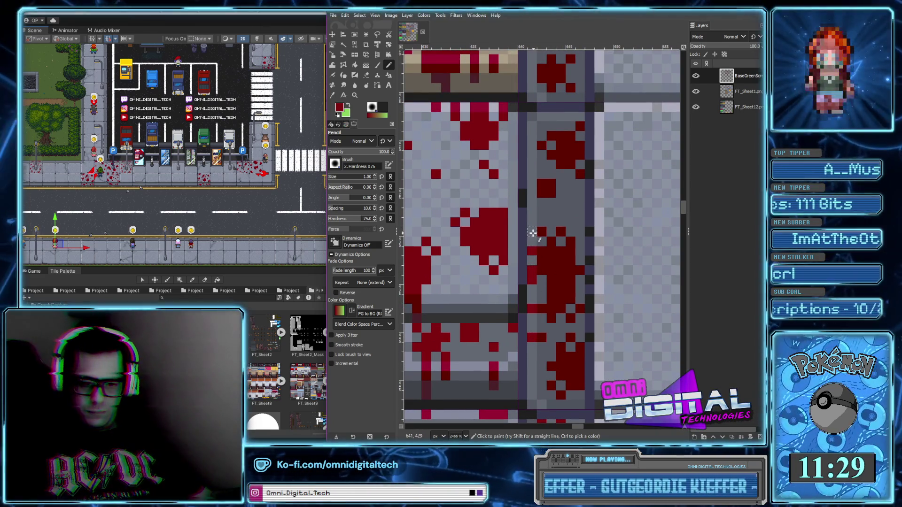
{"action": "scroll", "coordinate": [532, 232], "scroll_direction": "up", "scroll_amount": 5}
{"action": "left_click", "coordinate": [521, 286]}
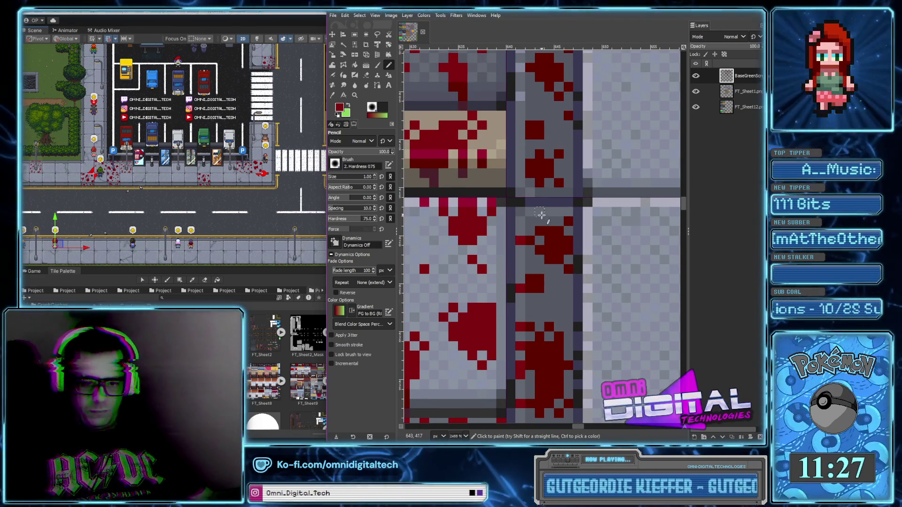
{"action": "scroll", "coordinate": [550, 226], "scroll_direction": "down", "scroll_amount": 5, "text": "ctrl"}
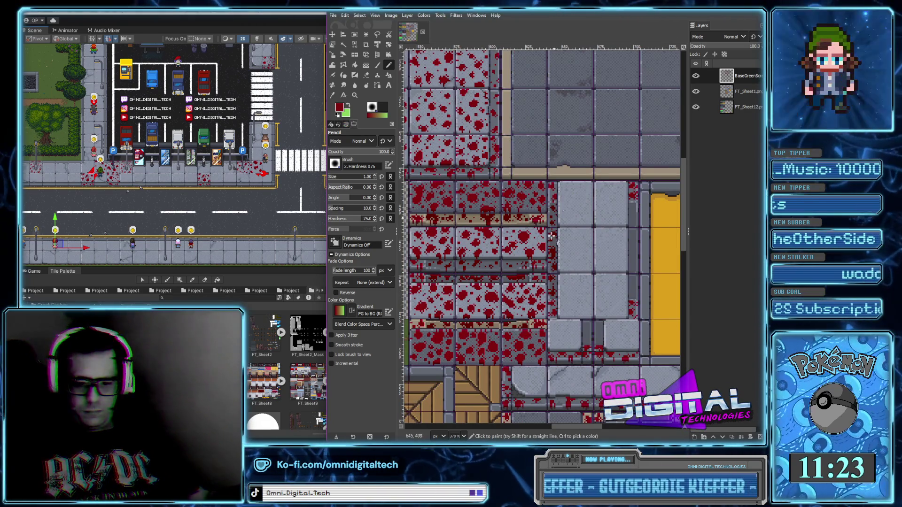
{"action": "scroll", "coordinate": [554, 219], "scroll_direction": "up", "scroll_amount": 5, "text": "ctrl"}
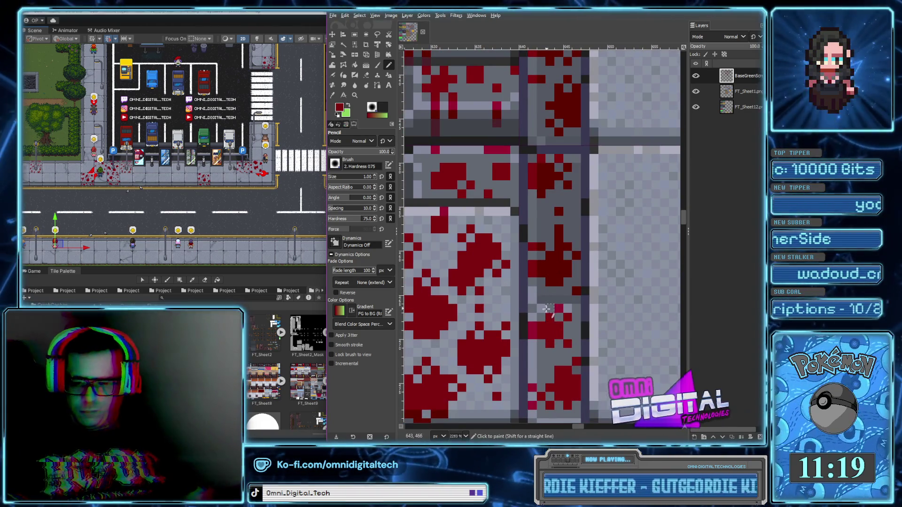
{"action": "scroll", "coordinate": [555, 339], "scroll_direction": "down", "scroll_amount": 5, "text": "ctrl"}
{"action": "scroll", "coordinate": [551, 250], "scroll_direction": "up", "scroll_amount": 5, "text": "ctrl"}
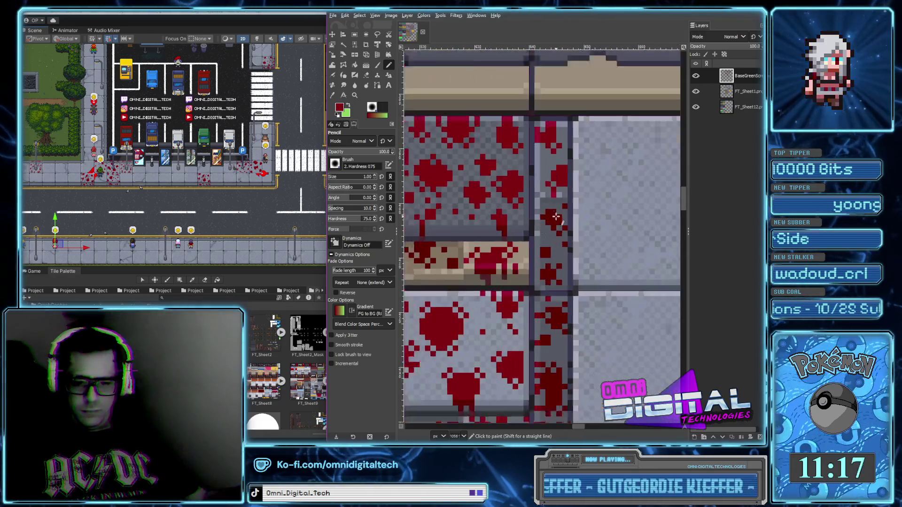
{"action": "scroll", "coordinate": [538, 320], "scroll_direction": "up", "scroll_amount": 2, "text": "ctrl"}
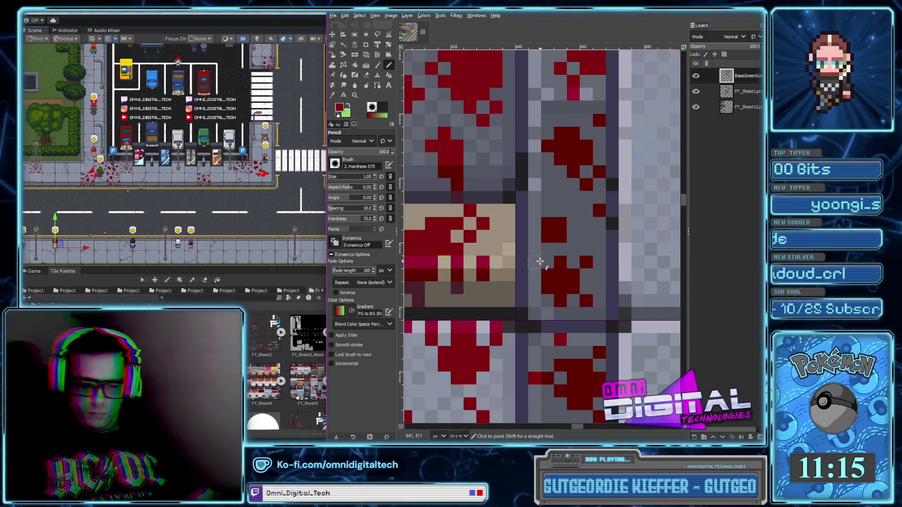
{"action": "scroll", "coordinate": [534, 242], "scroll_direction": "up", "scroll_amount": 3}
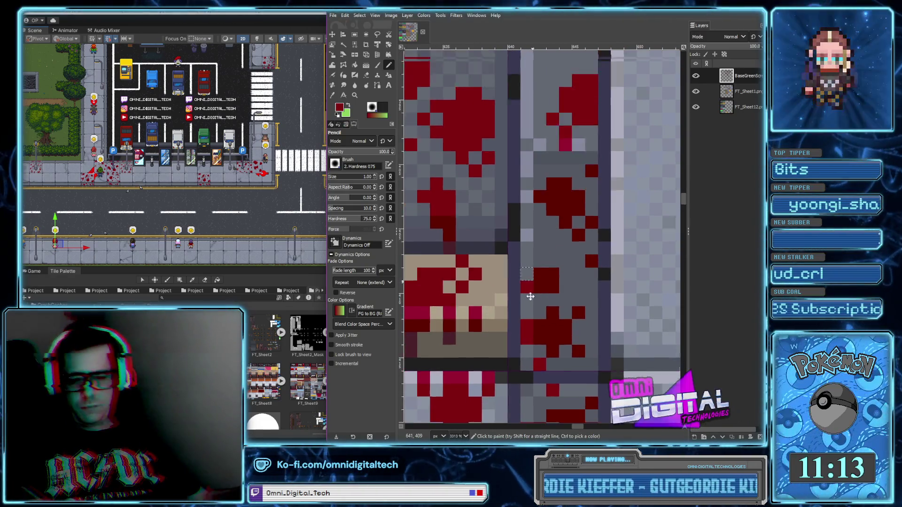
{"action": "scroll", "coordinate": [576, 221], "scroll_direction": "down", "scroll_amount": 3, "text": "ctrl"}
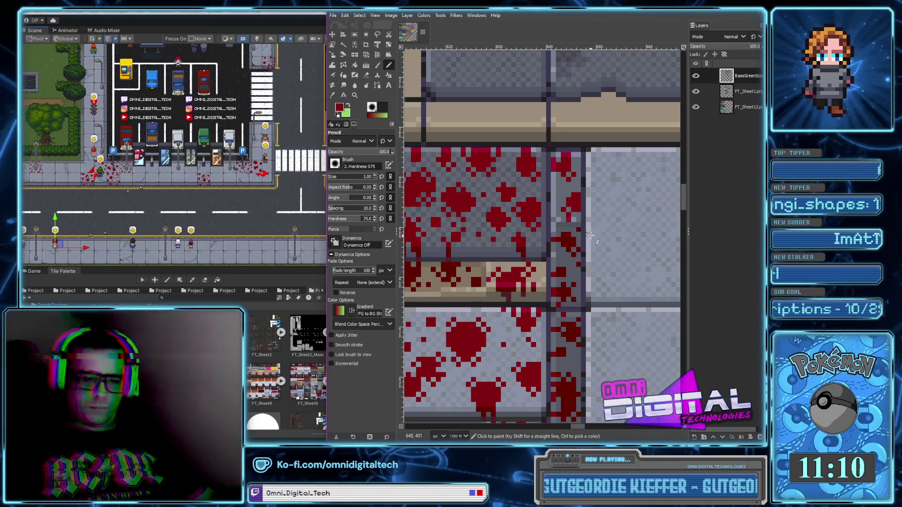
{"action": "scroll", "coordinate": [569, 200], "scroll_direction": "down", "scroll_amount": 3, "text": "ctrl"}
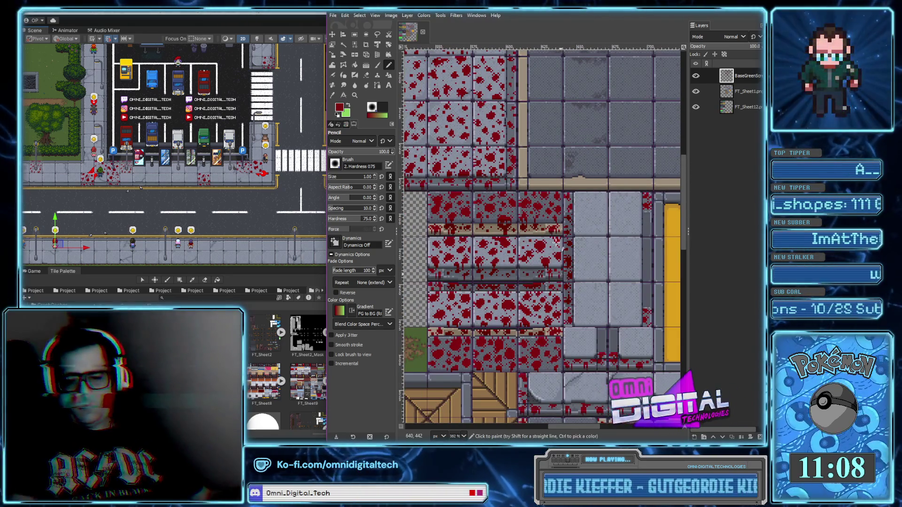
{"action": "scroll", "coordinate": [560, 274], "scroll_direction": "up", "scroll_amount": 3, "text": "ctrl"}
{"action": "scroll", "coordinate": [578, 220], "scroll_direction": "up", "scroll_amount": 2}
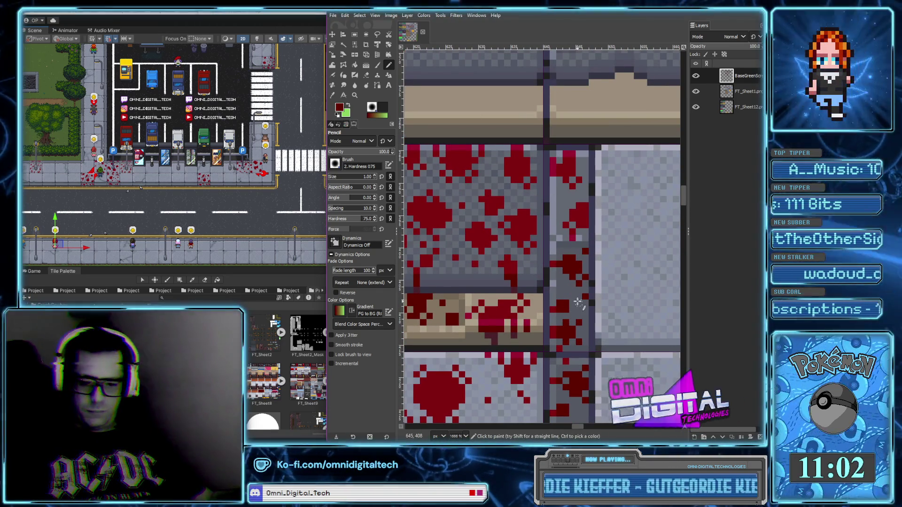
{"action": "scroll", "coordinate": [577, 304], "scroll_direction": "down", "scroll_amount": 5}
{"action": "scroll", "coordinate": [566, 278], "scroll_direction": "up", "scroll_amount": 5}
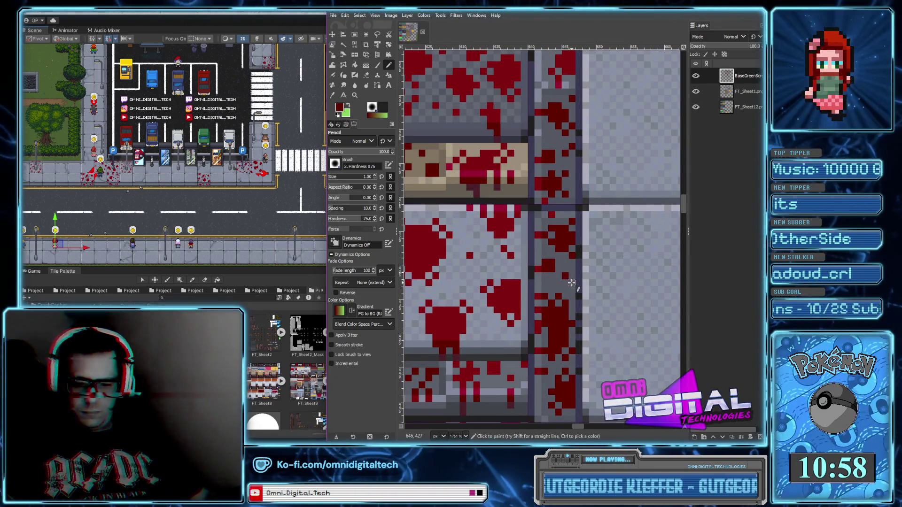
{"action": "scroll", "coordinate": [566, 278], "scroll_direction": "down", "scroll_amount": 5}
{"action": "scroll", "coordinate": [563, 286], "scroll_direction": "up", "scroll_amount": 4}
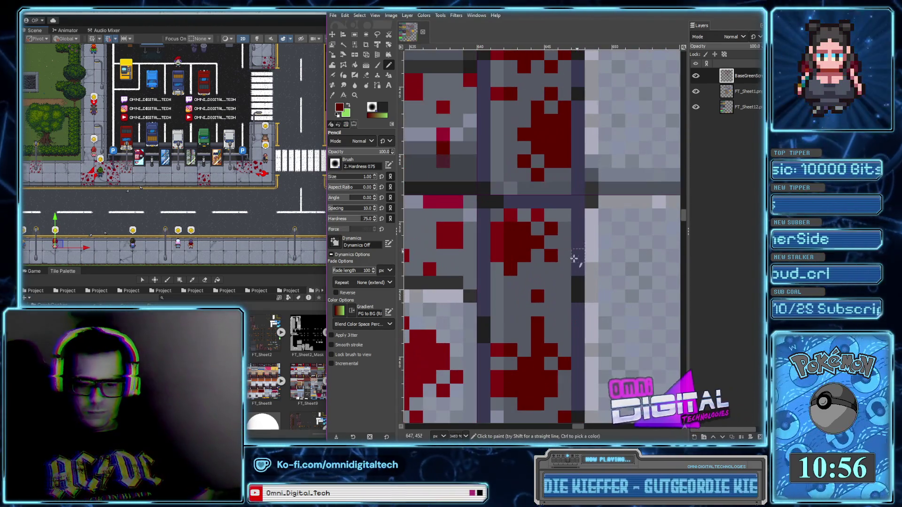
{"action": "scroll", "coordinate": [620, 308], "scroll_direction": "down", "scroll_amount": 5}
{"action": "scroll", "coordinate": [621, 308], "scroll_direction": "down", "scroll_amount": 8}
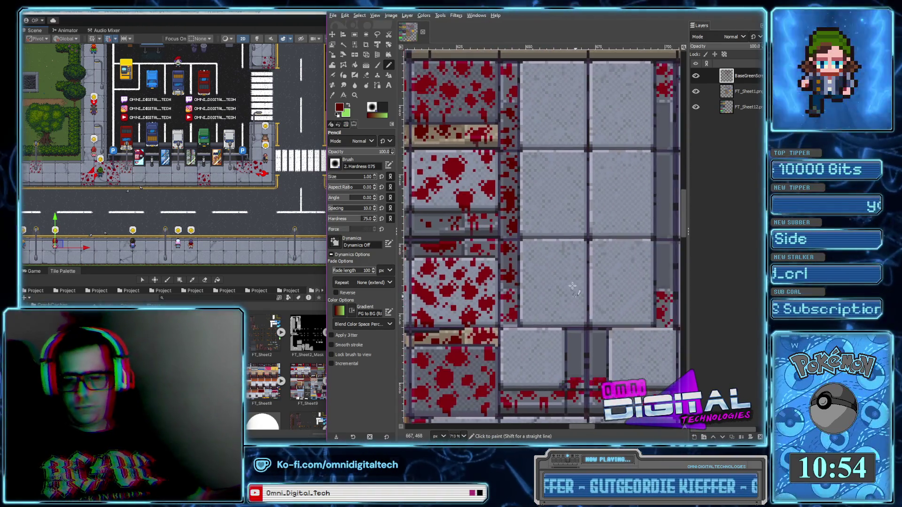
Surround the blood block beside the dark vertical line with extra dark red pixels.
{"action": "scroll", "coordinate": [597, 271], "scroll_direction": "up", "scroll_amount": 7}
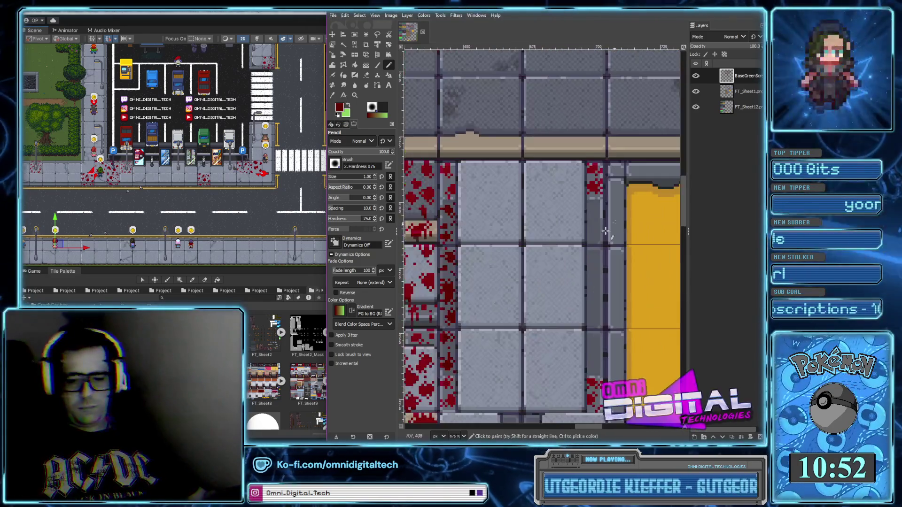
{"action": "scroll", "coordinate": [589, 291], "scroll_direction": "up", "scroll_amount": 7}
{"action": "mouse_move", "coordinate": [574, 264]}
{"action": "left_mouse_down"}
{"action": "mouse_move", "coordinate": [591, 264]}
{"action": "mouse_move", "coordinate": [575, 252]}
{"action": "mouse_move", "coordinate": [602, 251]}
{"action": "mouse_move", "coordinate": [577, 225]}
{"action": "mouse_move", "coordinate": [594, 219]}
{"action": "mouse_move", "coordinate": [591, 245]}
{"action": "left_mouse_up"}
{"action": "scroll", "coordinate": [572, 282], "scroll_direction": "up", "scroll_amount": 2}
{"action": "mouse_move", "coordinate": [564, 207]}
{"action": "left_mouse_down"}
{"action": "mouse_move", "coordinate": [564, 189]}
{"action": "mouse_move", "coordinate": [588, 190]}
{"action": "mouse_move", "coordinate": [576, 182]}
{"action": "left_mouse_up"}
{"action": "scroll", "coordinate": [574, 181], "scroll_direction": "up", "scroll_amount": 3}
{"action": "scroll", "coordinate": [574, 181], "scroll_direction": "right", "scroll_amount": 1}
{"action": "left_click", "coordinate": [528, 353]}
Paint a new dark red blob, undo a stray stroke, and dot red pixels on the curb.
{"action": "mouse_move", "coordinate": [534, 273]}
{"action": "left_mouse_down"}
{"action": "mouse_move", "coordinate": [549, 258]}
{"action": "mouse_move", "coordinate": [546, 281]}
{"action": "mouse_move", "coordinate": [555, 274]}
{"action": "left_mouse_up"}
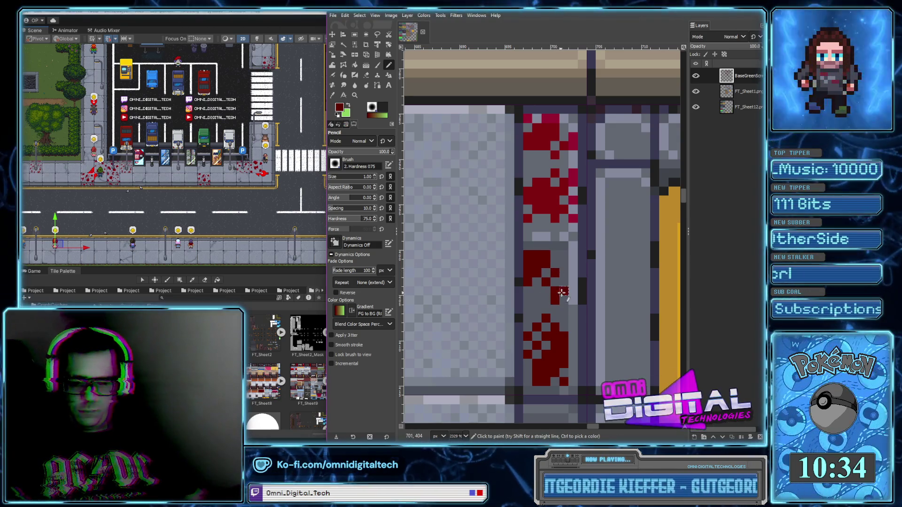
{"action": "scroll", "coordinate": [559, 310], "scroll_direction": "down", "scroll_amount": 5, "text": "ctrl"}
{"action": "scroll", "coordinate": [560, 314], "scroll_direction": "up", "scroll_amount": 3, "text": "ctrl"}
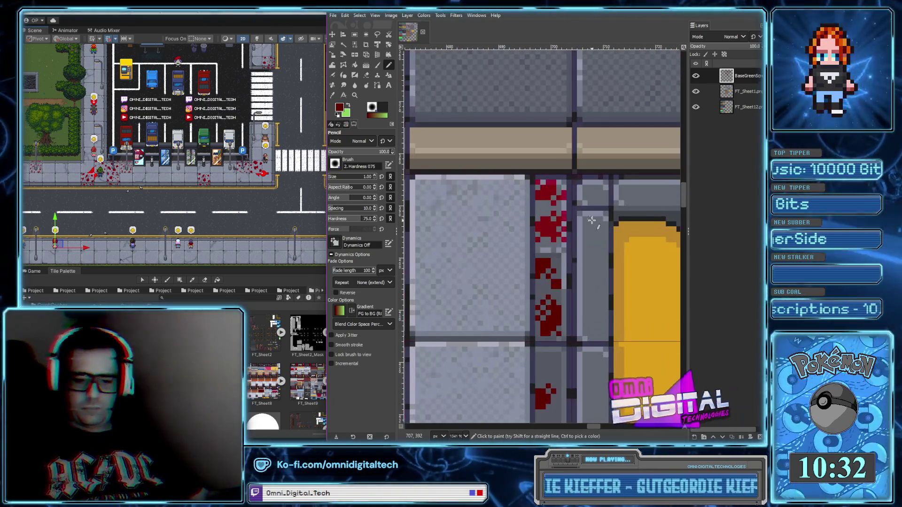
{"action": "key", "text": "ctrl+z"}
{"action": "scroll", "coordinate": [557, 288], "scroll_direction": "up", "scroll_amount": 3, "text": "ctrl"}
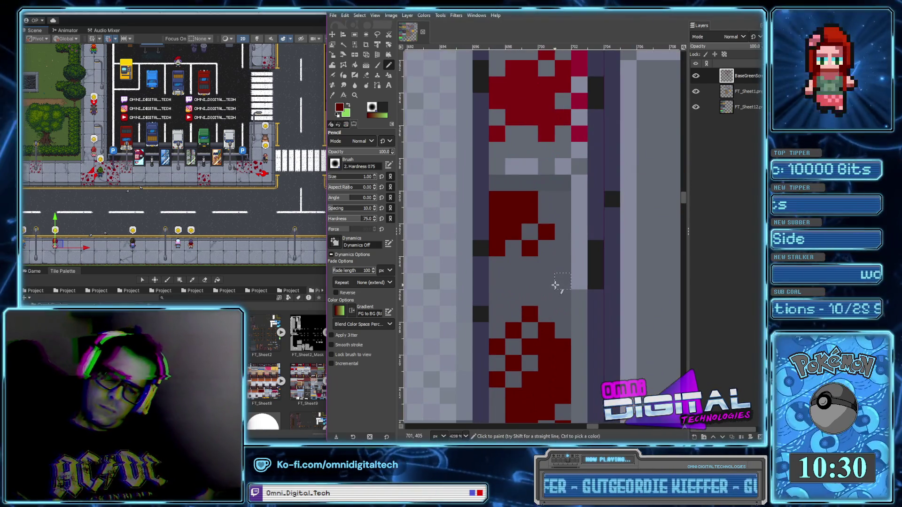
{"action": "left_click", "coordinate": [555, 281]}
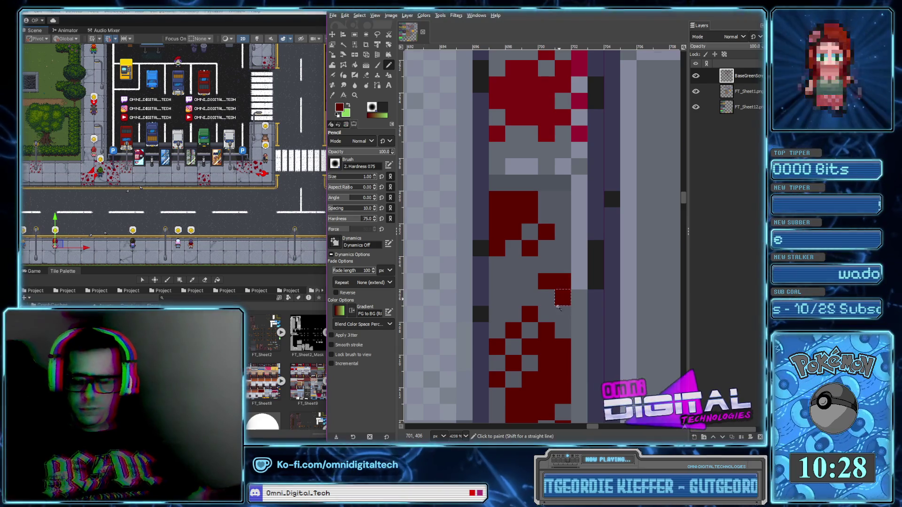
Add a small dark red block and a single pixel higher up the curb.
{"action": "scroll", "coordinate": [561, 277], "scroll_direction": "down", "scroll_amount": 3, "text": "ctrl"}
{"action": "left_click", "coordinate": [561, 256]}
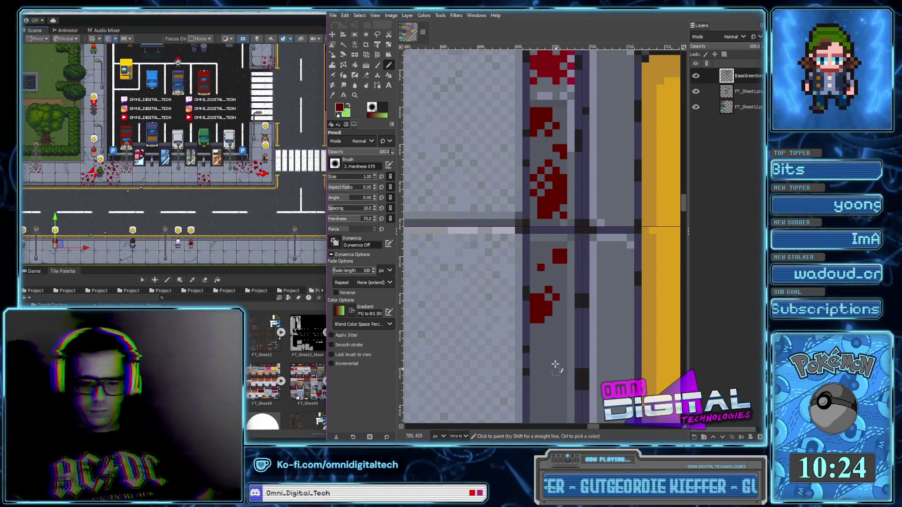
{"action": "scroll", "coordinate": [540, 266], "scroll_direction": "down", "scroll_amount": 3}
{"action": "left_click", "coordinate": [558, 242]}
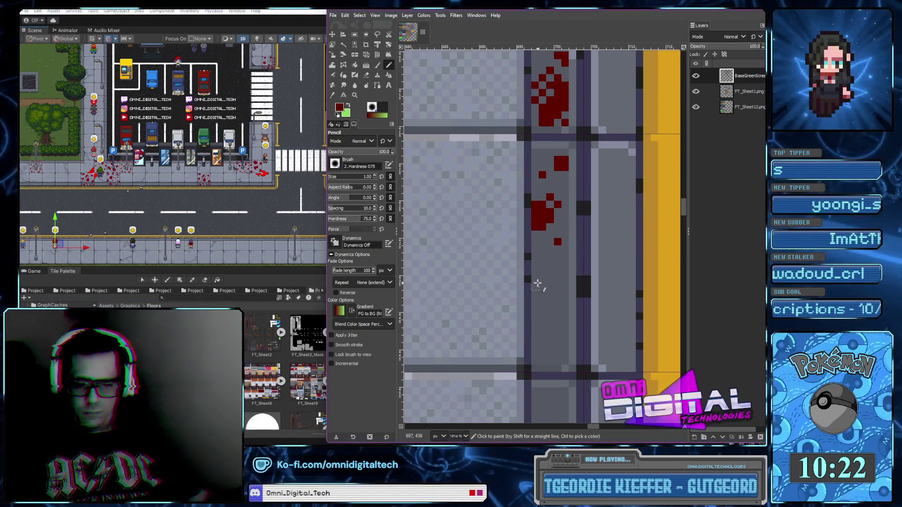
Paint a blood blob lower on the curb with nearby red dots and a 2x2 block below.
{"action": "mouse_move", "coordinate": [543, 282]}
{"action": "left_mouse_down"}
{"action": "mouse_move", "coordinate": [545, 308]}
{"action": "mouse_move", "coordinate": [536, 296]}
{"action": "mouse_move", "coordinate": [550, 289]}
{"action": "left_mouse_up"}
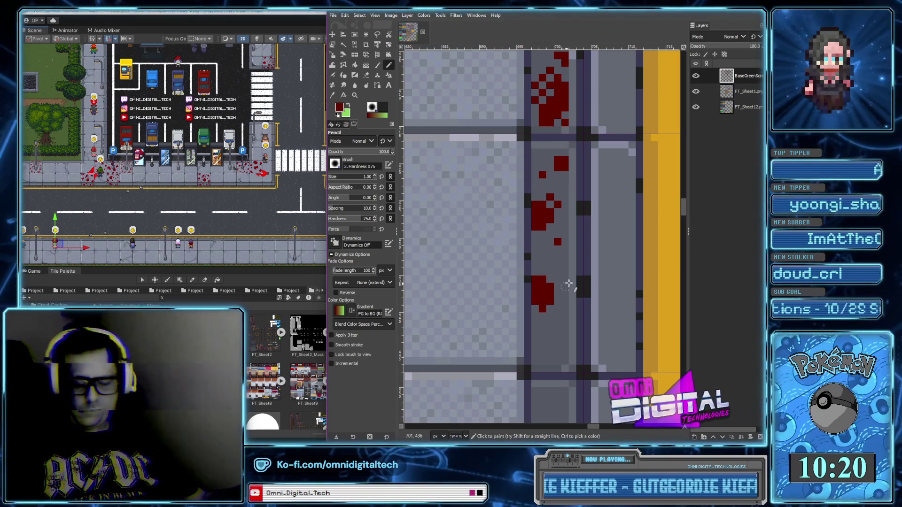
{"action": "left_click", "coordinate": [551, 272]}
{"action": "left_click", "coordinate": [559, 279]}
{"action": "mouse_move", "coordinate": [549, 339]}
{"action": "left_mouse_down"}
{"action": "mouse_move", "coordinate": [565, 340]}
{"action": "mouse_move", "coordinate": [543, 331]}
{"action": "left_mouse_up"}
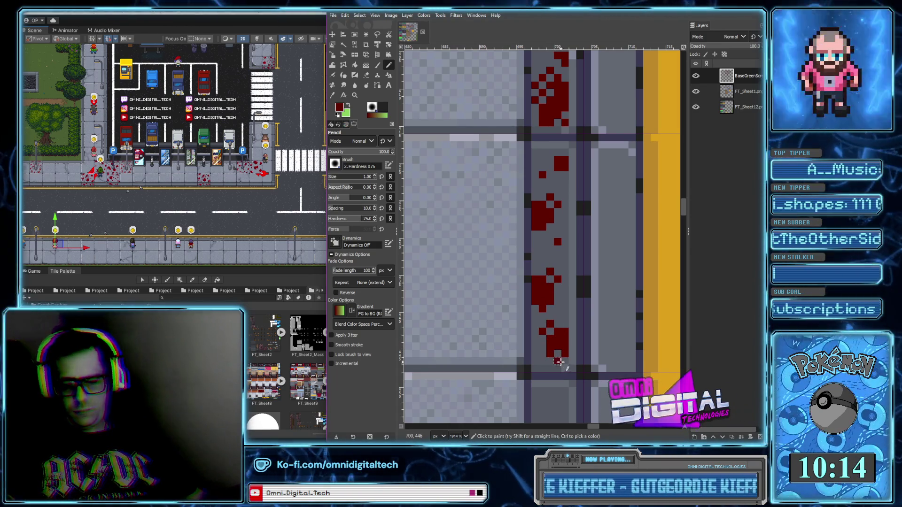
{"action": "scroll", "coordinate": [560, 324], "scroll_direction": "down", "scroll_amount": 5}
{"action": "scroll", "coordinate": [561, 324], "scroll_direction": "up", "scroll_amount": 5}
{"action": "left_click", "coordinate": [538, 344]}
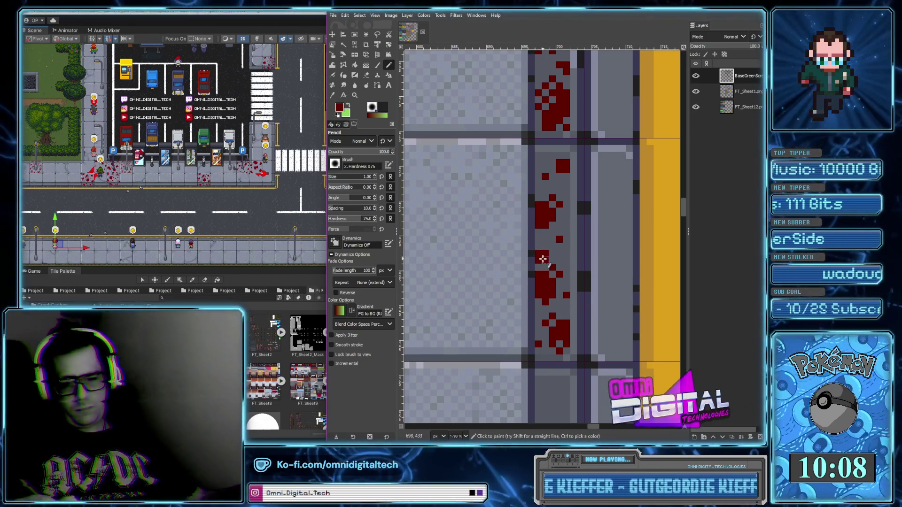
{"action": "scroll", "coordinate": [545, 259], "scroll_direction": "down", "scroll_amount": 5}
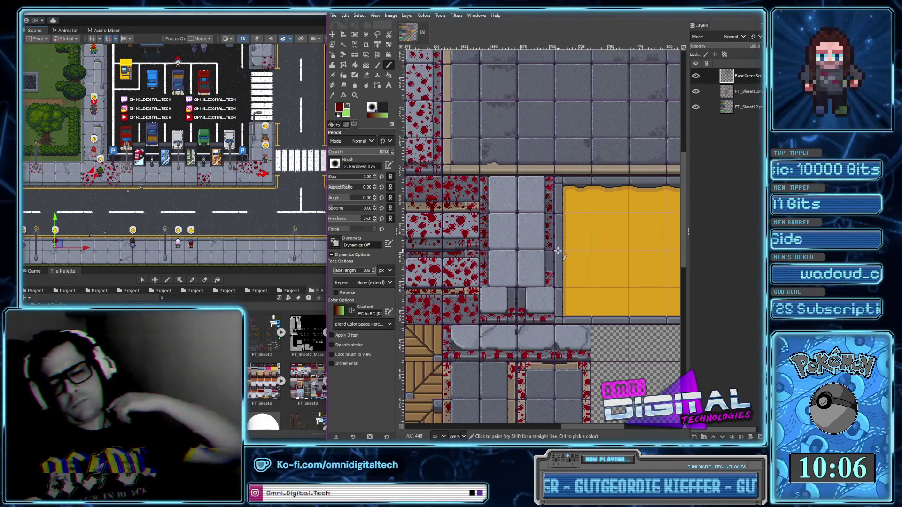
Paint a dark red block along the curb edge.
{"action": "scroll", "coordinate": [551, 225], "scroll_direction": "up", "scroll_amount": 5}
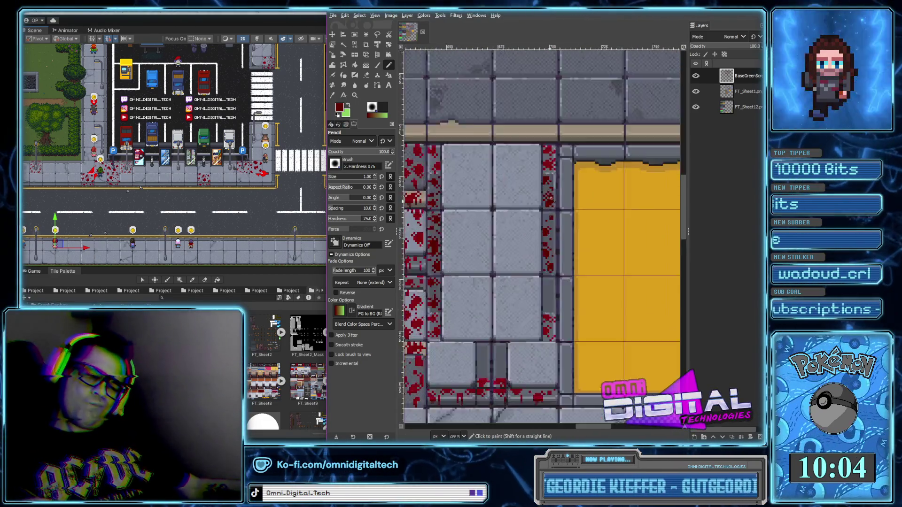
{"action": "scroll", "coordinate": [556, 294], "scroll_direction": "down", "scroll_amount": 4}
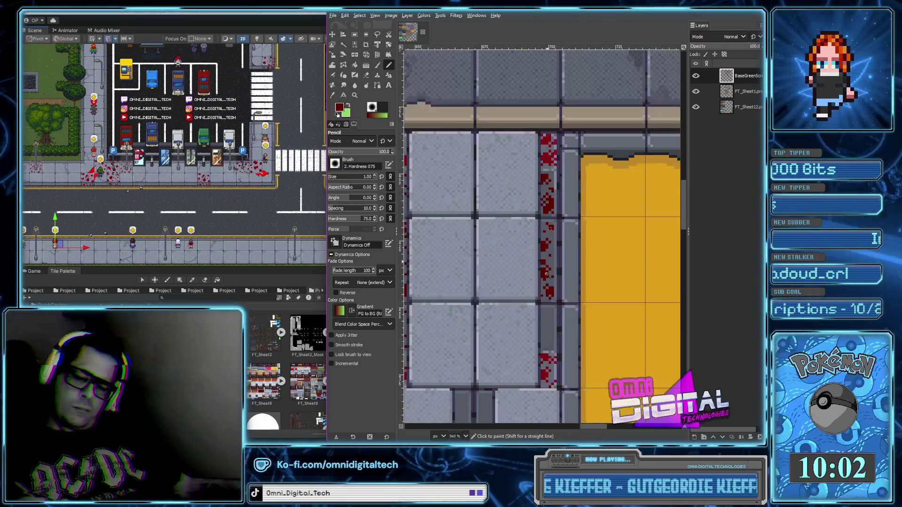
{"action": "scroll", "coordinate": [548, 296], "scroll_direction": "up", "scroll_amount": 4}
{"action": "mouse_move", "coordinate": [522, 260]}
{"action": "left_mouse_down"}
{"action": "mouse_move", "coordinate": [526, 270]}
{"action": "mouse_move", "coordinate": [538, 254]}
{"action": "mouse_move", "coordinate": [535, 315]}
{"action": "mouse_move", "coordinate": [542, 318]}
{"action": "mouse_move", "coordinate": [538, 303]}
{"action": "mouse_move", "coordinate": [547, 326]}
{"action": "mouse_move", "coordinate": [535, 326]}
{"action": "left_mouse_up"}
Extend the red blob's right edge and add a new column of red pixels plus a dot.
{"action": "scroll", "coordinate": [531, 315], "scroll_direction": "down", "scroll_amount": 4, "text": "ctrl"}
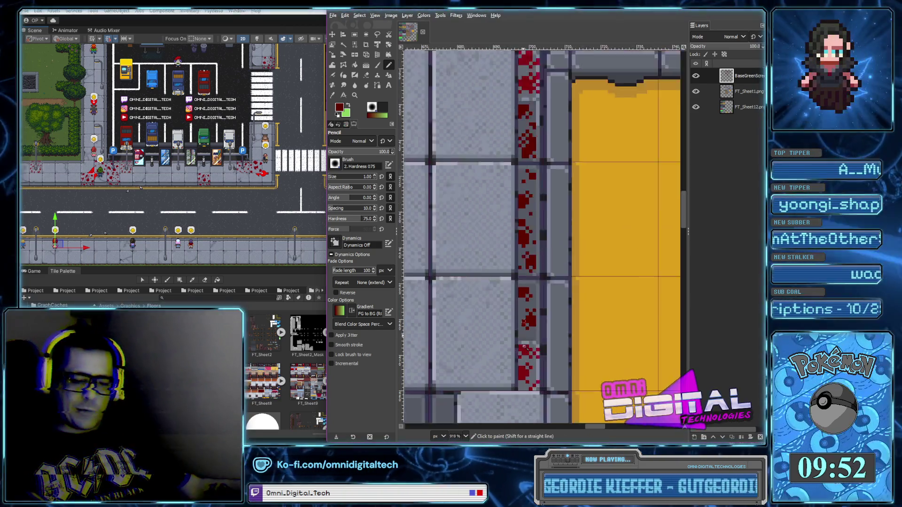
{"action": "scroll", "coordinate": [531, 297], "scroll_direction": "up", "scroll_amount": 4}
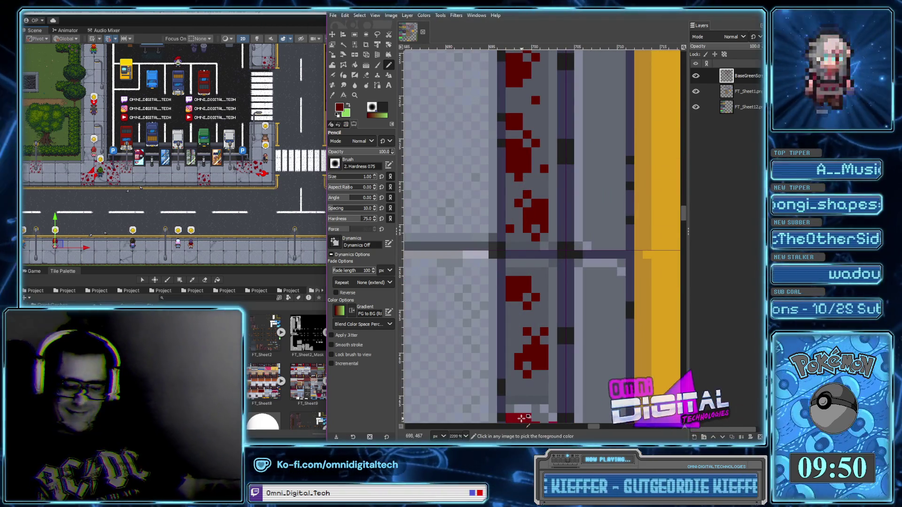
{"action": "scroll", "coordinate": [527, 374], "scroll_direction": "down", "scroll_amount": 3}
{"action": "left_click_drag", "start_coordinate": [555, 310], "coordinate": [557, 284]}
{"action": "scroll", "coordinate": [554, 272], "scroll_direction": "up", "scroll_amount": 5}
{"action": "left_click_drag", "start_coordinate": [541, 321], "coordinate": [542, 291]}
{"action": "left_click", "coordinate": [540, 257]}
Paint a short red drip up the grey gap between the lower sidewalk tiles.
{"action": "scroll", "coordinate": [542, 103], "scroll_direction": "up", "scroll_amount": 8}
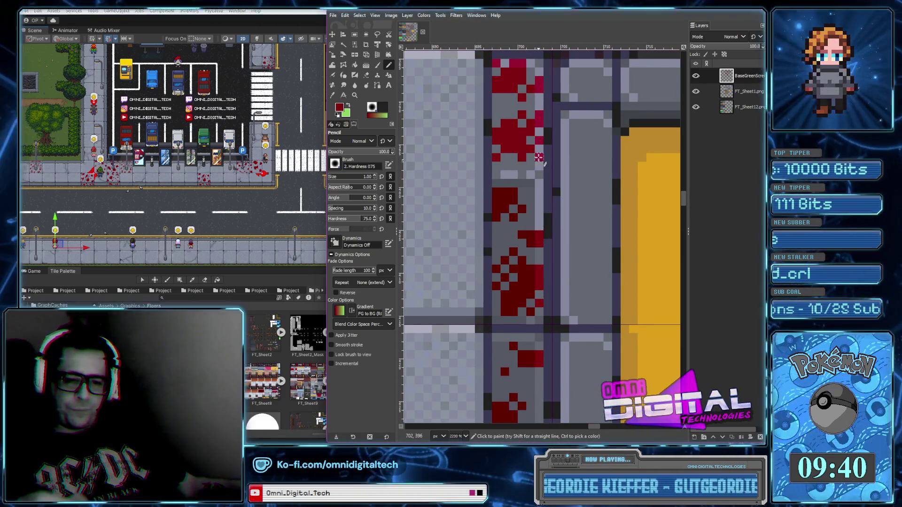
{"action": "scroll", "coordinate": [531, 197], "scroll_direction": "down", "scroll_amount": 4}
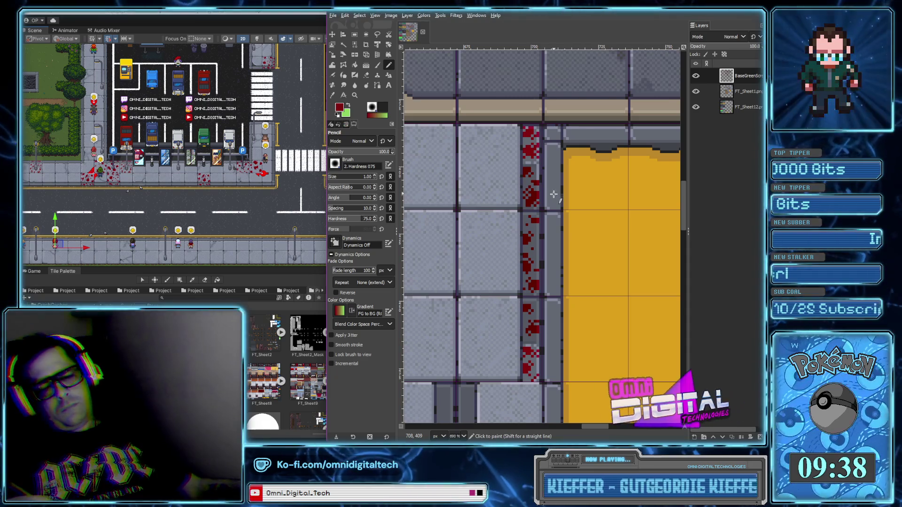
{"action": "scroll", "coordinate": [554, 193], "scroll_direction": "down", "scroll_amount": 3}
{"action": "scroll", "coordinate": [492, 233], "scroll_direction": "up", "scroll_amount": 4}
{"action": "scroll", "coordinate": [556, 273], "scroll_direction": "down", "scroll_amount": 3}
{"action": "scroll", "coordinate": [601, 262], "scroll_direction": "up", "scroll_amount": 1}
{"action": "scroll", "coordinate": [600, 262], "scroll_direction": "down", "scroll_amount": 1}
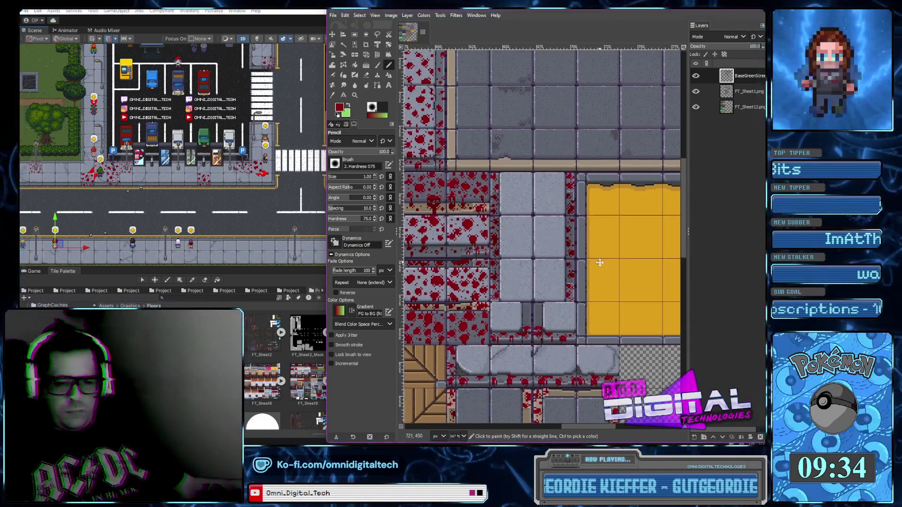
{"action": "scroll", "coordinate": [571, 280], "scroll_direction": "up", "scroll_amount": 4}
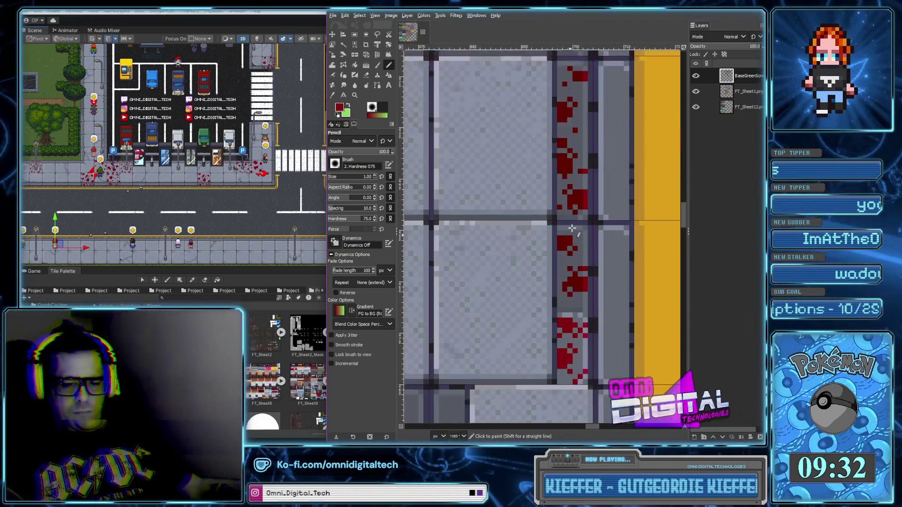
{"action": "scroll", "coordinate": [578, 228], "scroll_direction": "down", "scroll_amount": 4}
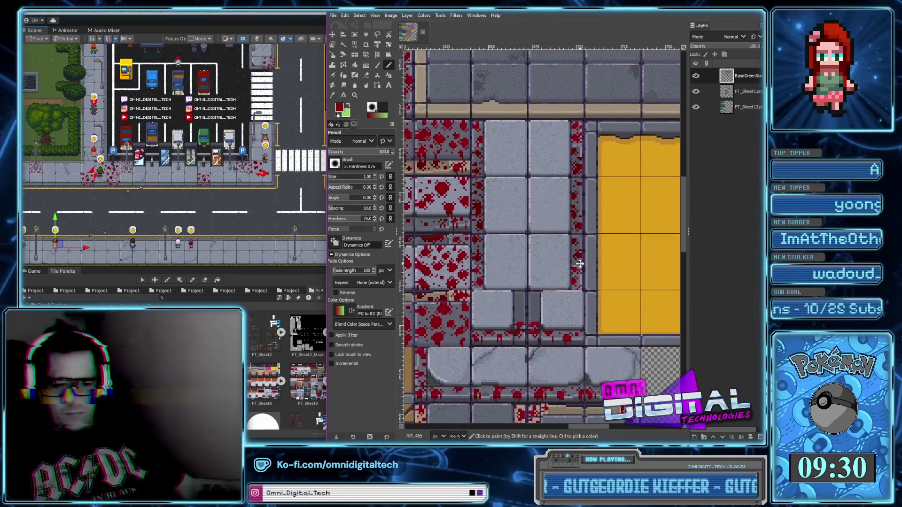
{"action": "scroll", "coordinate": [577, 249], "scroll_direction": "down", "scroll_amount": 2}
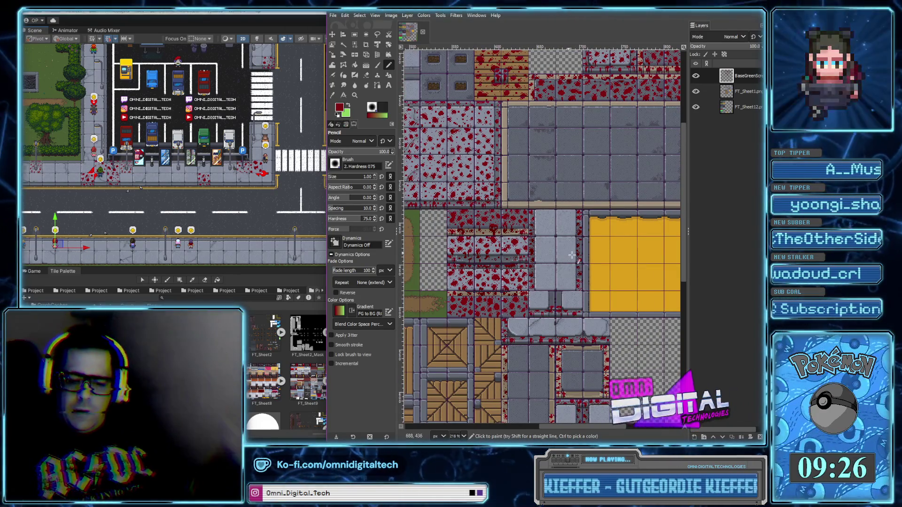
{"action": "scroll", "coordinate": [554, 307], "scroll_direction": "up", "scroll_amount": 3}
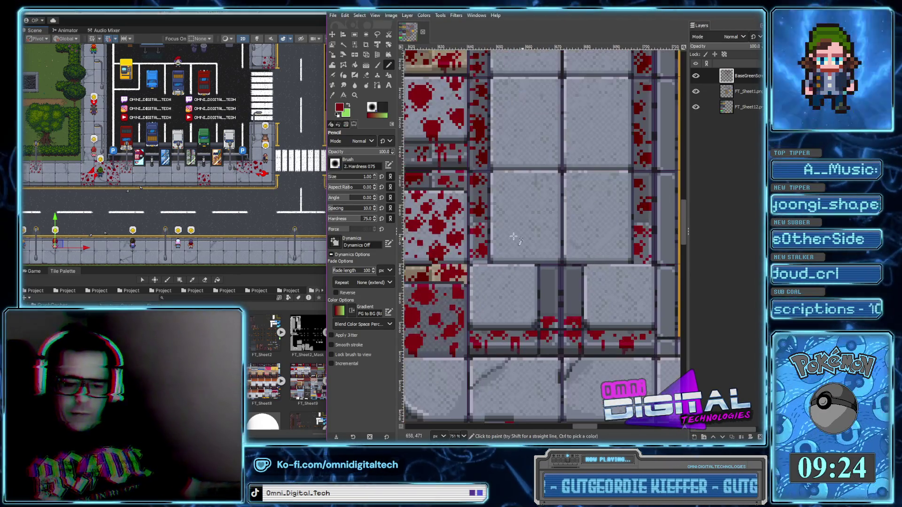
{"action": "scroll", "coordinate": [541, 290], "scroll_direction": "up", "scroll_amount": 3}
{"action": "mouse_move", "coordinate": [548, 324]}
{"action": "left_mouse_down"}
{"action": "mouse_move", "coordinate": [547, 276]}
{"action": "mouse_move", "coordinate": [563, 287]}
{"action": "mouse_move", "coordinate": [540, 271]}
{"action": "mouse_move", "coordinate": [531, 278]}
{"action": "mouse_move", "coordinate": [538, 294]}
{"action": "left_mouse_up"}
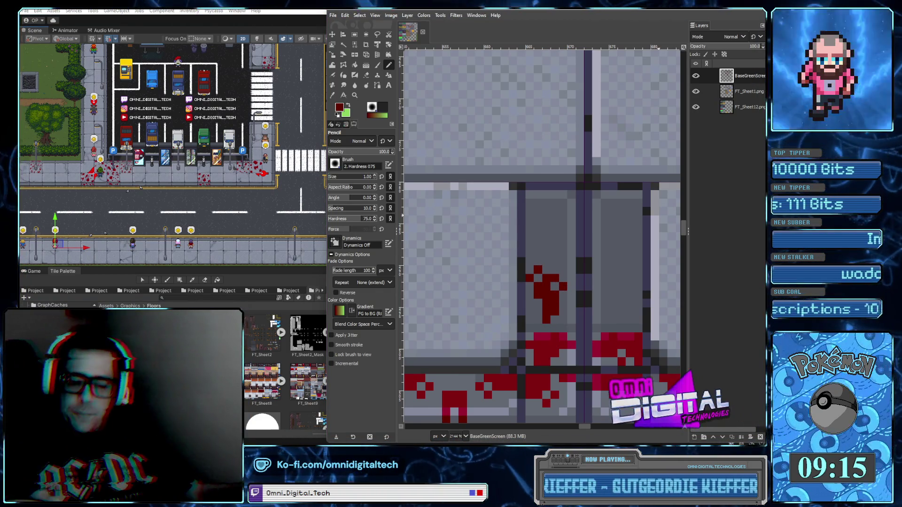
Paint a blood blob above the existing red shape and an L-shaped red mark to its right.
{"action": "mouse_move", "coordinate": [555, 218]}
{"action": "left_mouse_down"}
{"action": "mouse_move", "coordinate": [555, 233]}
{"action": "mouse_move", "coordinate": [563, 202]}
{"action": "mouse_move", "coordinate": [538, 215]}
{"action": "mouse_move", "coordinate": [549, 245]}
{"action": "left_mouse_up"}
{"action": "scroll", "coordinate": [586, 260], "scroll_direction": "down", "scroll_amount": 2}
{"action": "scroll", "coordinate": [591, 275], "scroll_direction": "up", "scroll_amount": 2}
{"action": "mouse_move", "coordinate": [593, 263]}
{"action": "left_mouse_down"}
{"action": "mouse_move", "coordinate": [594, 281]}
{"action": "mouse_move", "coordinate": [616, 255]}
{"action": "left_mouse_up"}
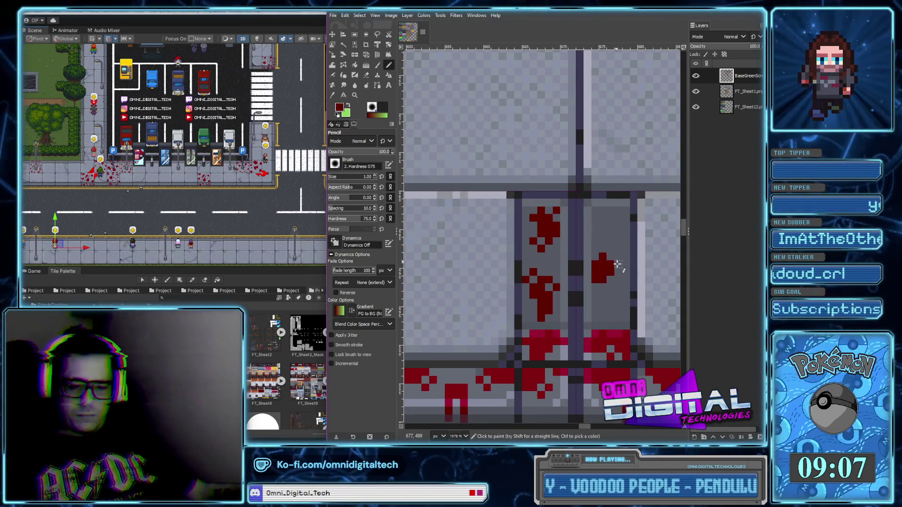
{"action": "scroll", "coordinate": [587, 263], "scroll_direction": "up", "scroll_amount": 2}
{"action": "scroll", "coordinate": [578, 275], "scroll_direction": "right", "scroll_amount": 3}
Paint another blood blob on the tile with a small red mark just below it.
{"action": "mouse_move", "coordinate": [558, 285]}
{"action": "left_mouse_down"}
{"action": "mouse_move", "coordinate": [563, 264]}
{"action": "mouse_move", "coordinate": [566, 280]}
{"action": "mouse_move", "coordinate": [551, 257]}
{"action": "left_mouse_up"}
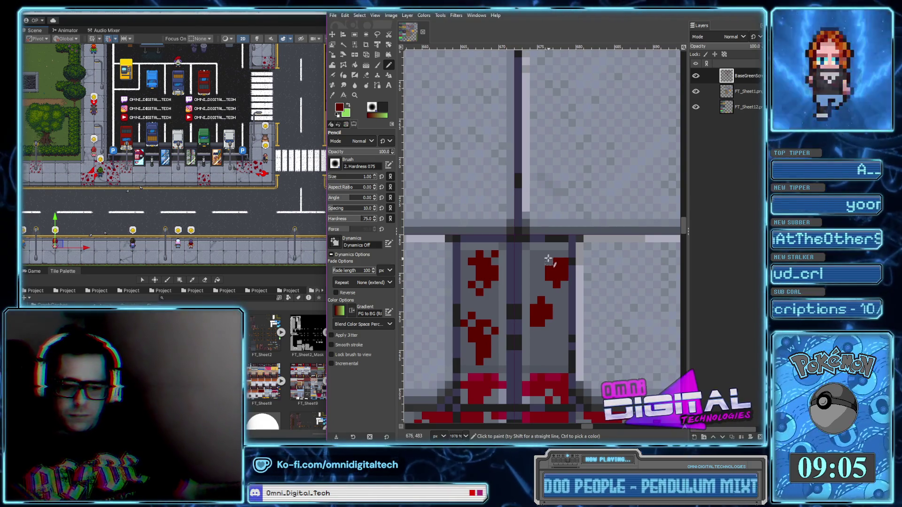
{"action": "scroll", "coordinate": [545, 263], "scroll_direction": "down", "scroll_amount": 3}
{"action": "scroll", "coordinate": [550, 282], "scroll_direction": "up", "scroll_amount": 2}
{"action": "left_click_drag", "start_coordinate": [557, 295], "coordinate": [559, 301]}
{"action": "scroll", "coordinate": [559, 301], "scroll_direction": "down", "scroll_amount": 5}
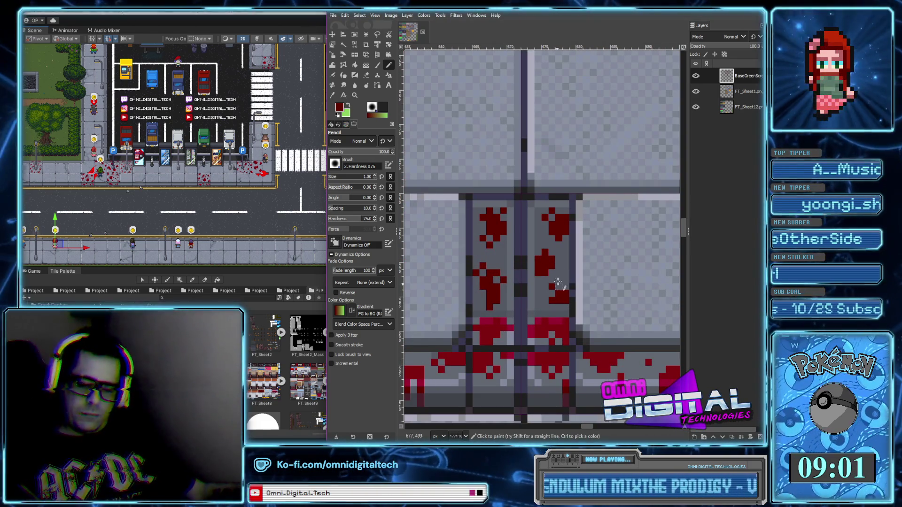
{"action": "scroll", "coordinate": [558, 300], "scroll_direction": "up", "scroll_amount": 5}
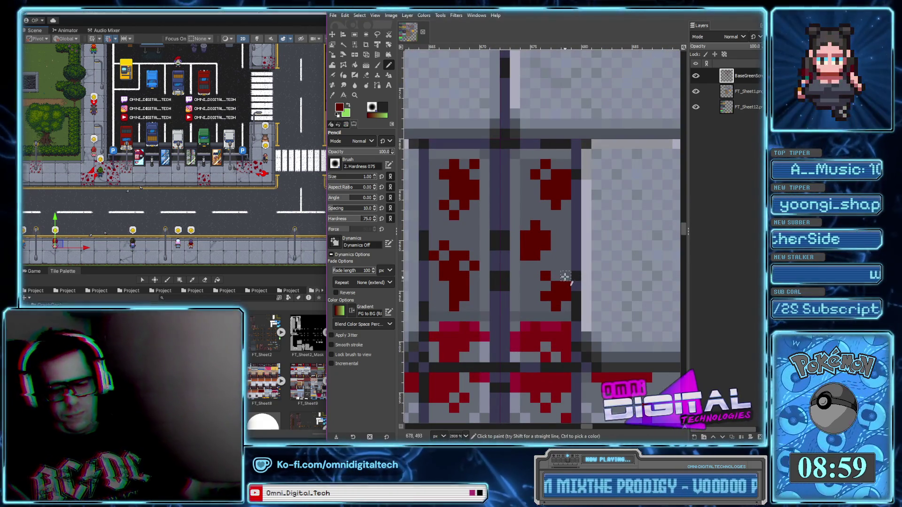
{"action": "scroll", "coordinate": [568, 280], "scroll_direction": "down", "scroll_amount": 5}
{"action": "scroll", "coordinate": [560, 279], "scroll_direction": "up", "scroll_amount": 5}
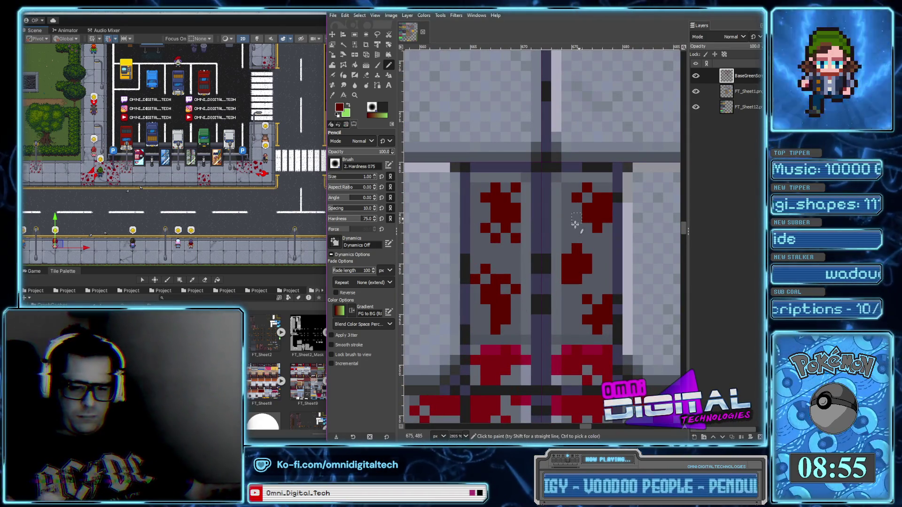
Add single dark red pixels to extend the splats in the slab gap.
{"action": "left_click", "coordinate": [475, 248]}
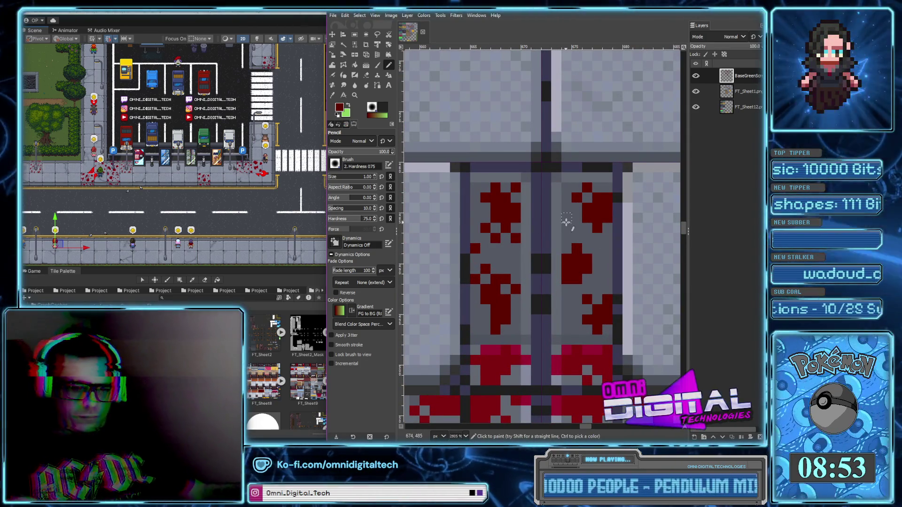
{"action": "left_click", "coordinate": [566, 222]}
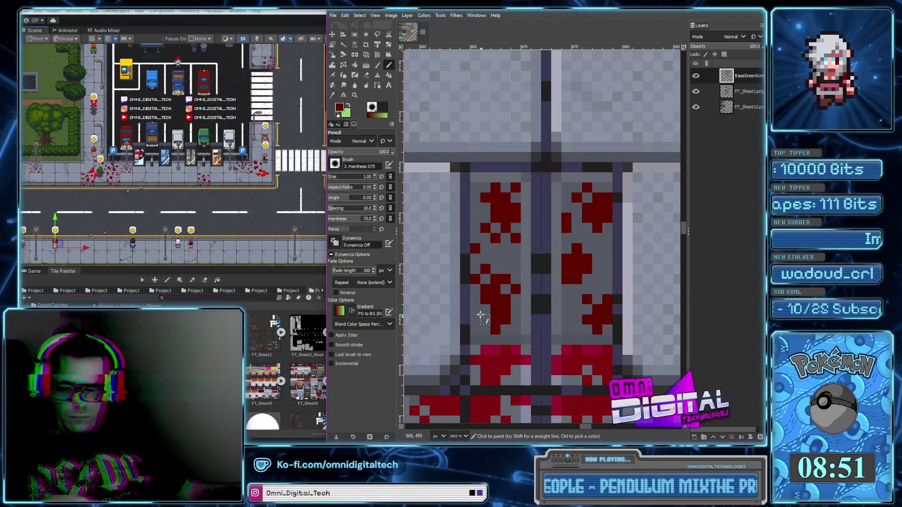
{"action": "left_click", "coordinate": [475, 329]}
{"action": "scroll", "coordinate": [599, 275], "scroll_direction": "up", "scroll_amount": 2}
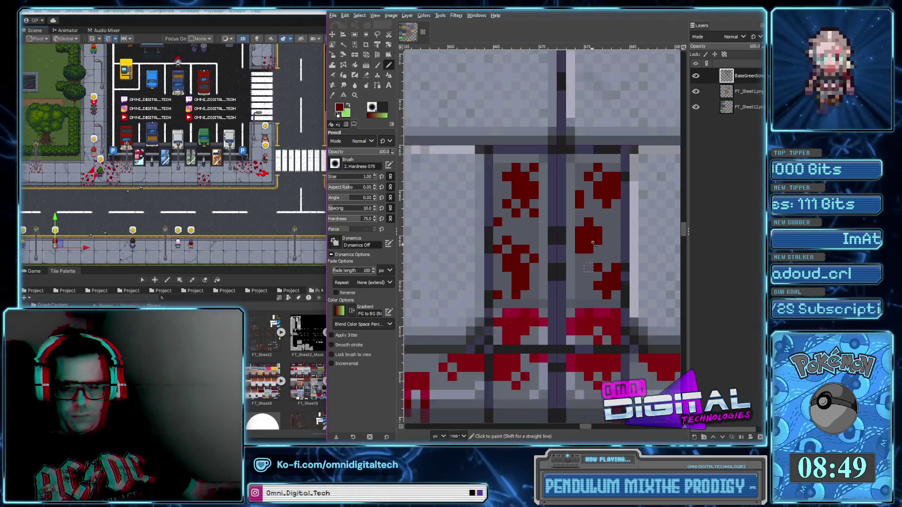
{"action": "scroll", "coordinate": [582, 260], "scroll_direction": "up", "scroll_amount": 1}
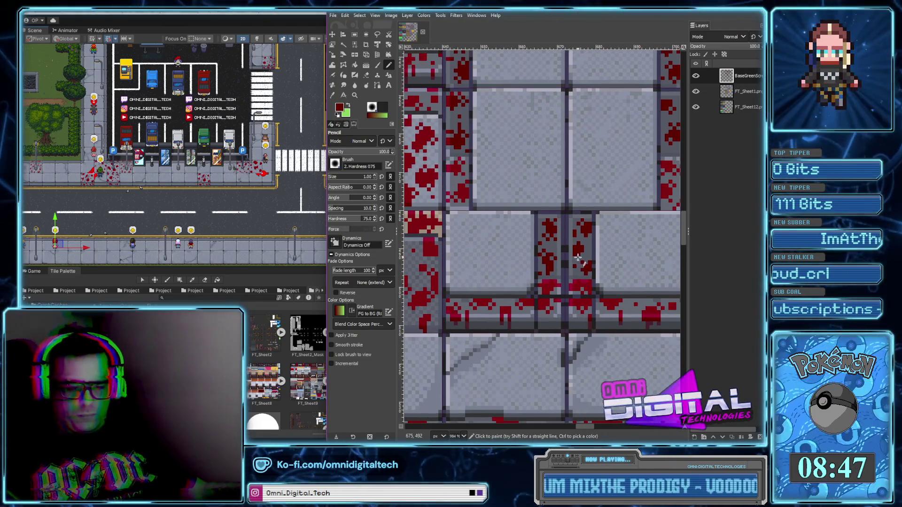
{"action": "scroll", "coordinate": [570, 261], "scroll_direction": "up", "scroll_amount": 6}
Thicken the upper splats' right edges and extend both splats upward toward the gap's top.
{"action": "left_click", "coordinate": [556, 259]}
{"action": "left_click", "coordinate": [556, 221]}
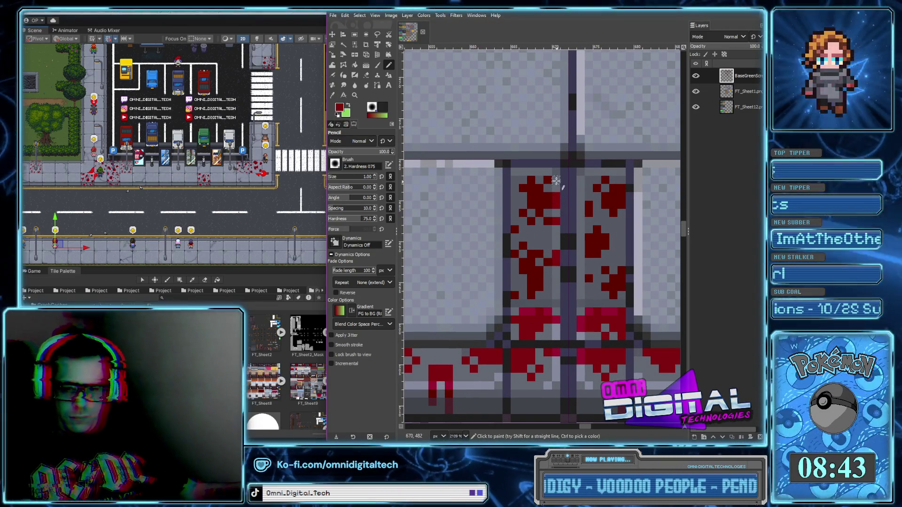
{"action": "left_click", "coordinate": [556, 180]}
{"action": "left_click", "coordinate": [547, 171]}
{"action": "left_click", "coordinate": [531, 172]}
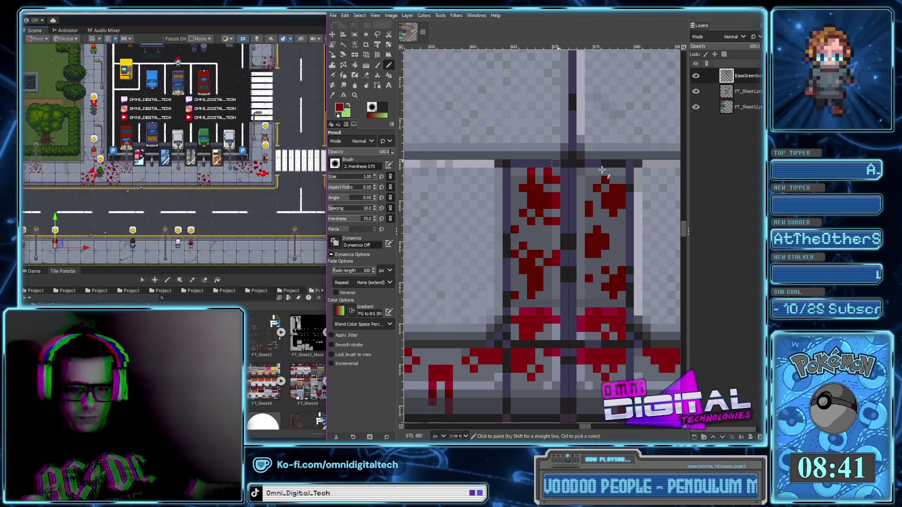
{"action": "left_click", "coordinate": [605, 172]}
{"action": "left_click", "coordinate": [581, 210]}
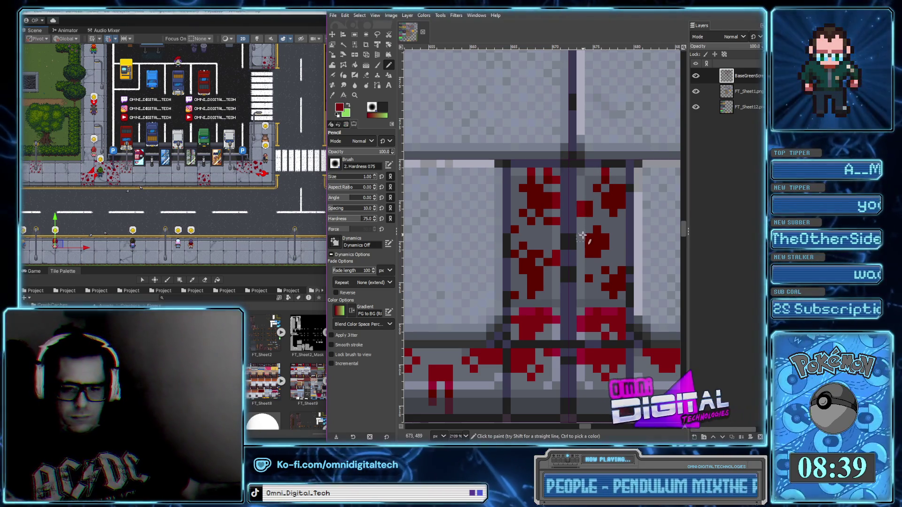
{"action": "scroll", "coordinate": [590, 263], "scroll_direction": "down", "scroll_amount": 4}
{"action": "scroll", "coordinate": [595, 253], "scroll_direction": "up", "scroll_amount": 4}
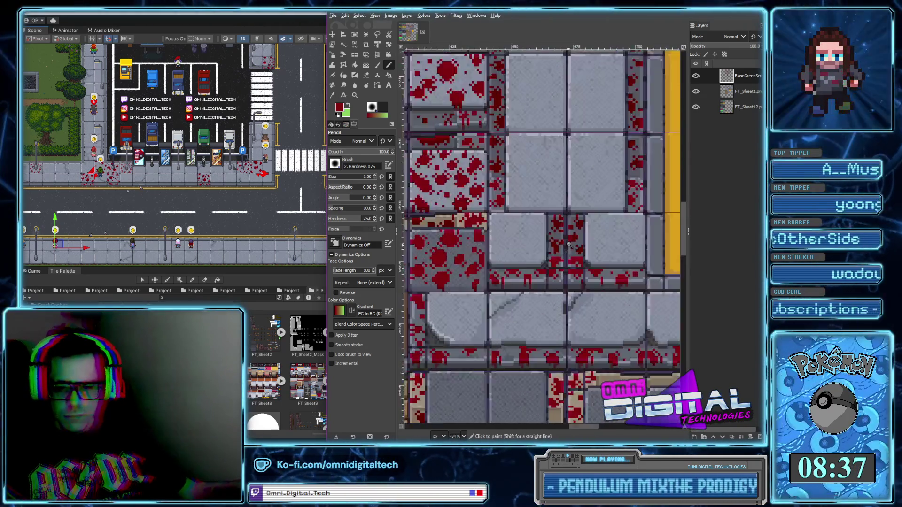
{"action": "scroll", "coordinate": [577, 226], "scroll_direction": "down", "scroll_amount": 5}
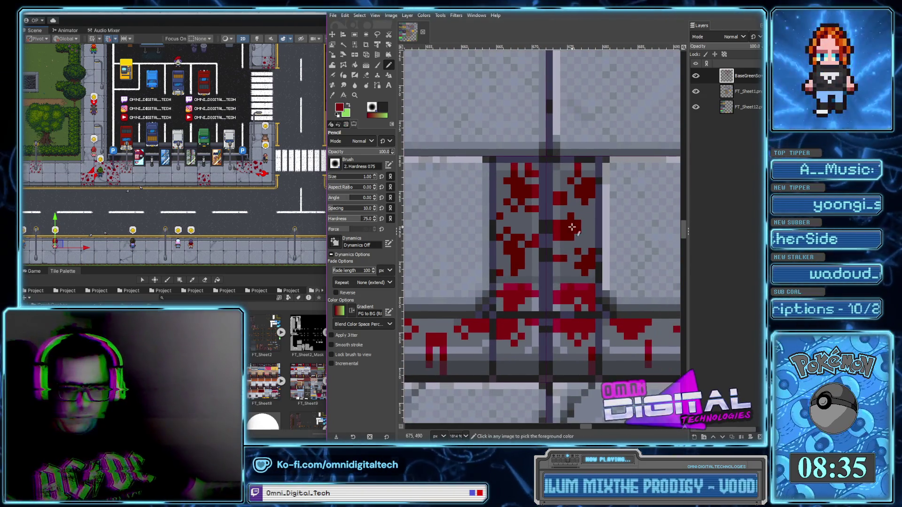
{"action": "scroll", "coordinate": [577, 214], "scroll_direction": "up", "scroll_amount": 4}
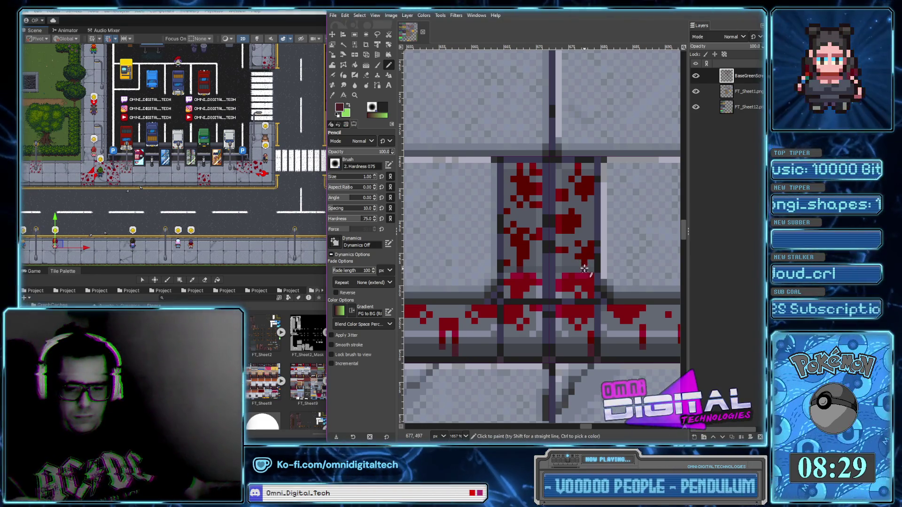
Pan across the tile sheet and Ctrl-click an existing blood pixel to sample its dark red as foreground.
{"action": "left_click_drag", "start_coordinate": [589, 222], "coordinate": [584, 258]}
{"action": "scroll", "coordinate": [549, 238], "scroll_direction": "down", "scroll_amount": 4}
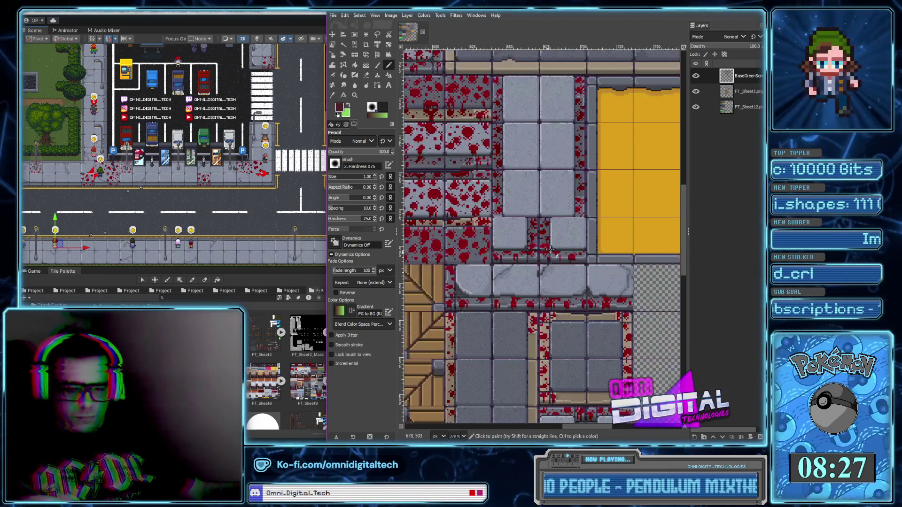
{"action": "scroll", "coordinate": [549, 238], "scroll_direction": "up", "scroll_amount": 4}
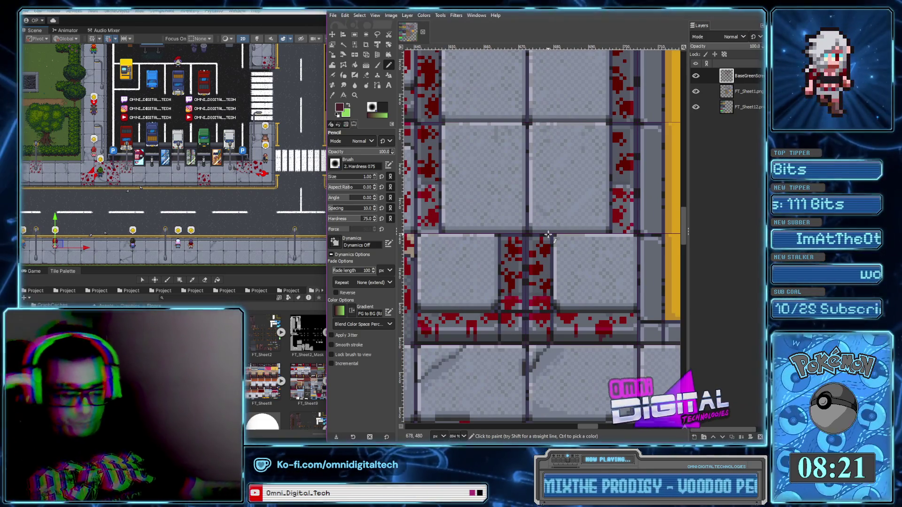
{"action": "scroll", "coordinate": [559, 249], "scroll_direction": "left", "scroll_amount": 2}
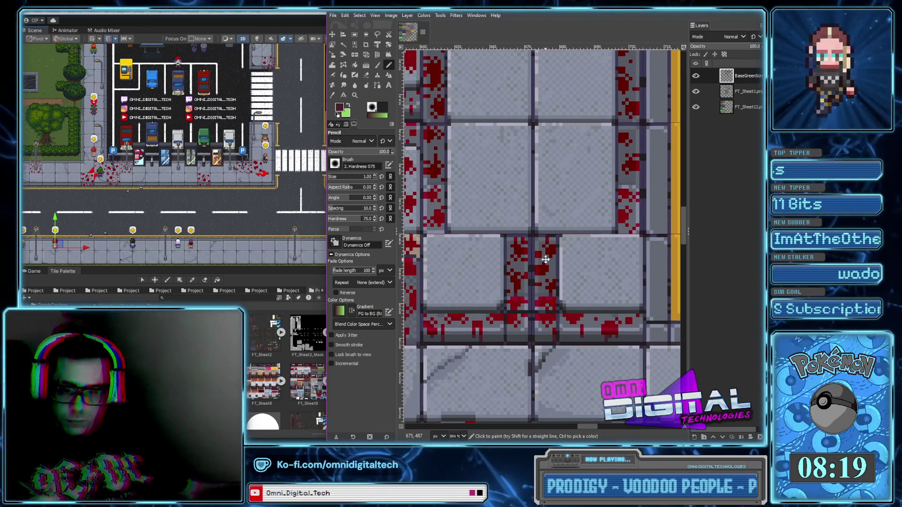
{"action": "scroll", "coordinate": [572, 249], "scroll_direction": "down", "scroll_amount": 1}
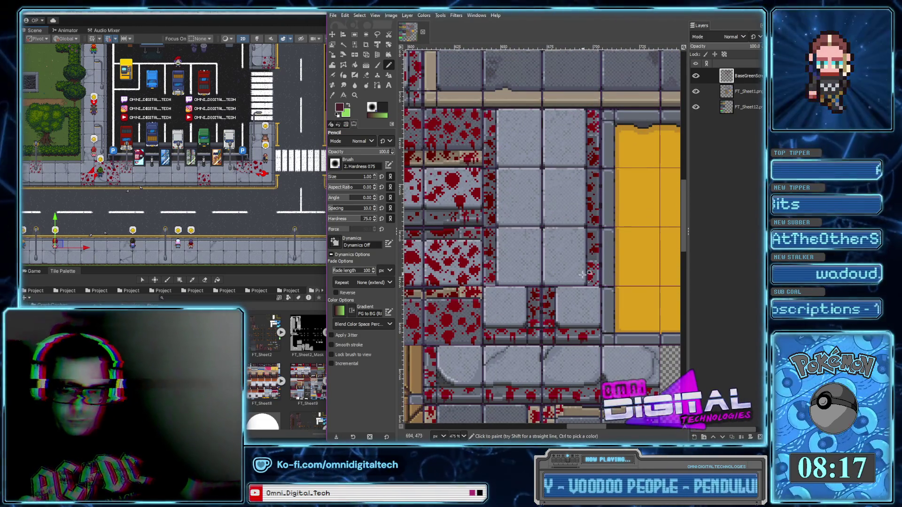
{"action": "scroll", "coordinate": [589, 282], "scroll_direction": "down", "scroll_amount": 1}
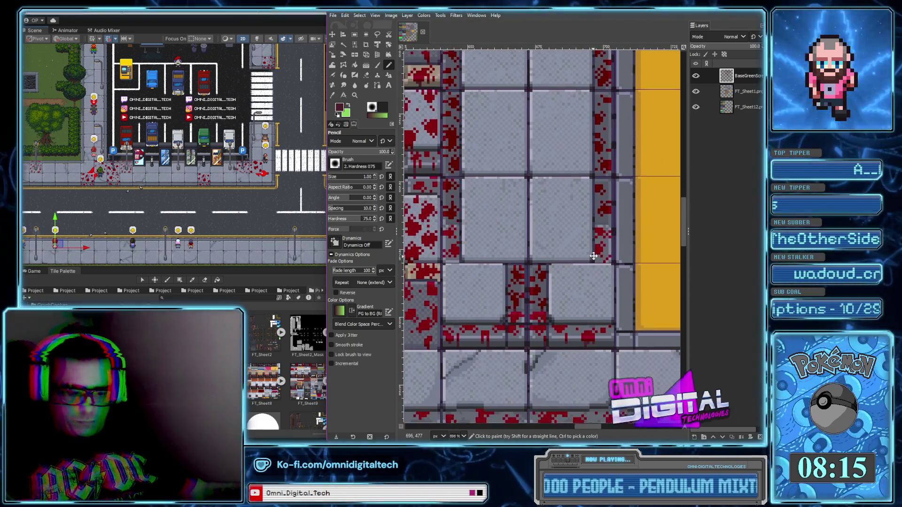
{"action": "scroll", "coordinate": [611, 253], "scroll_direction": "down", "scroll_amount": 3}
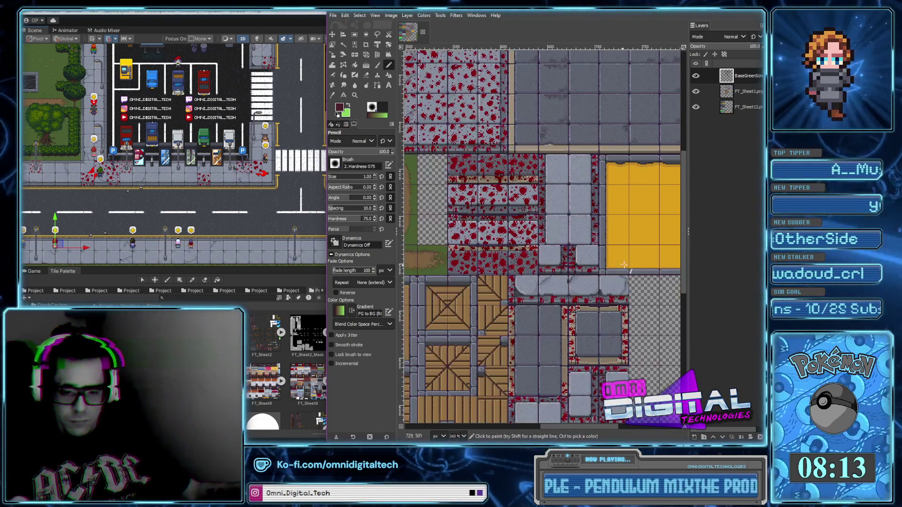
{"action": "scroll", "coordinate": [625, 261], "scroll_direction": "down", "scroll_amount": 1}
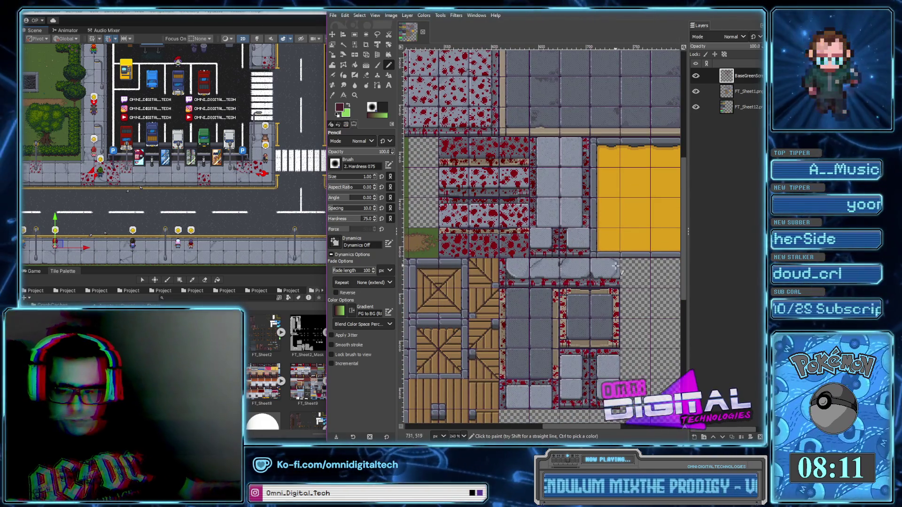
{"action": "scroll", "coordinate": [613, 247], "scroll_direction": "down", "scroll_amount": 1}
{"action": "scroll", "coordinate": [611, 246], "scroll_direction": "up", "scroll_amount": 5}
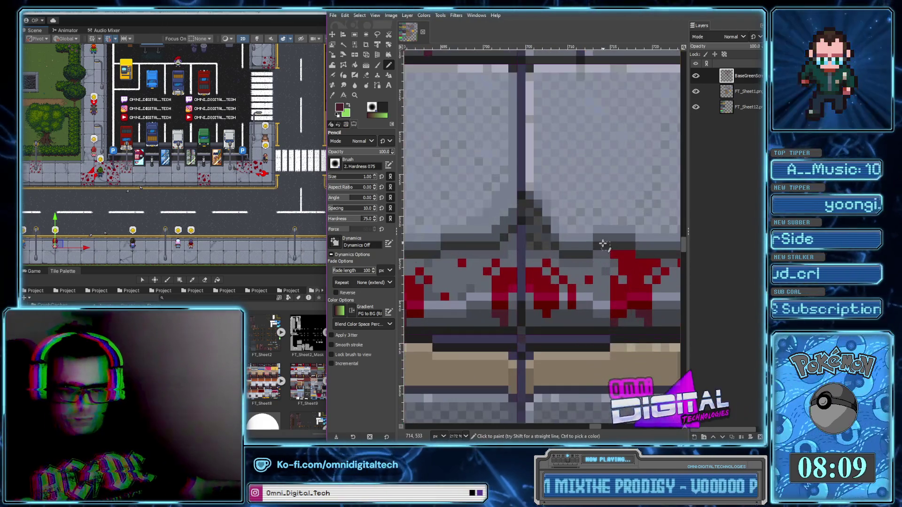
{"action": "scroll", "coordinate": [602, 245], "scroll_direction": "down", "scroll_amount": 4}
{"action": "scroll", "coordinate": [602, 234], "scroll_direction": "down", "scroll_amount": 1}
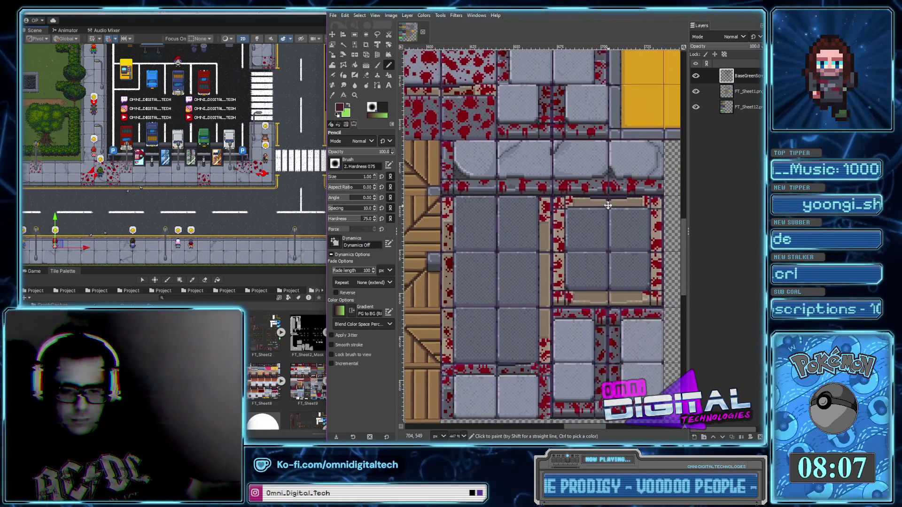
{"action": "scroll", "coordinate": [540, 263], "scroll_direction": "up", "scroll_amount": 5}
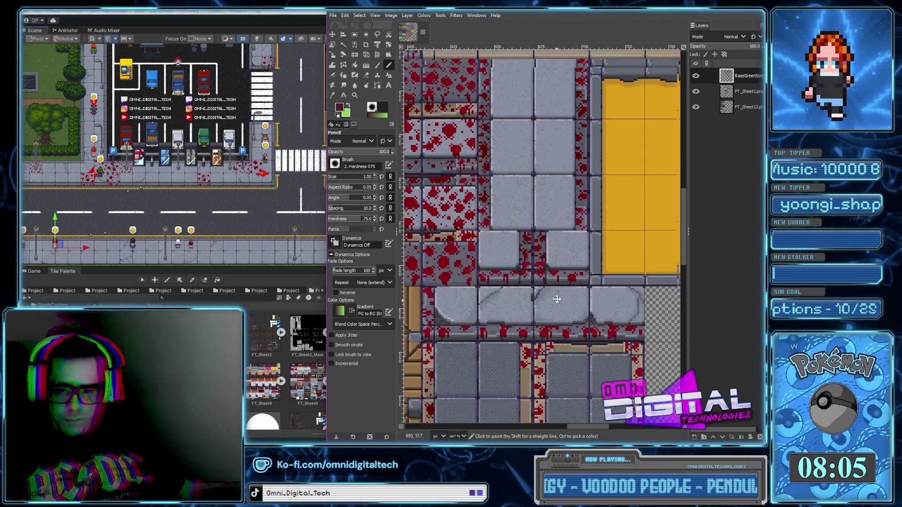
{"action": "left_click", "coordinate": [537, 269], "text": "ctrl"}
{"action": "scroll", "coordinate": [540, 320], "scroll_direction": "down", "scroll_amount": 3}
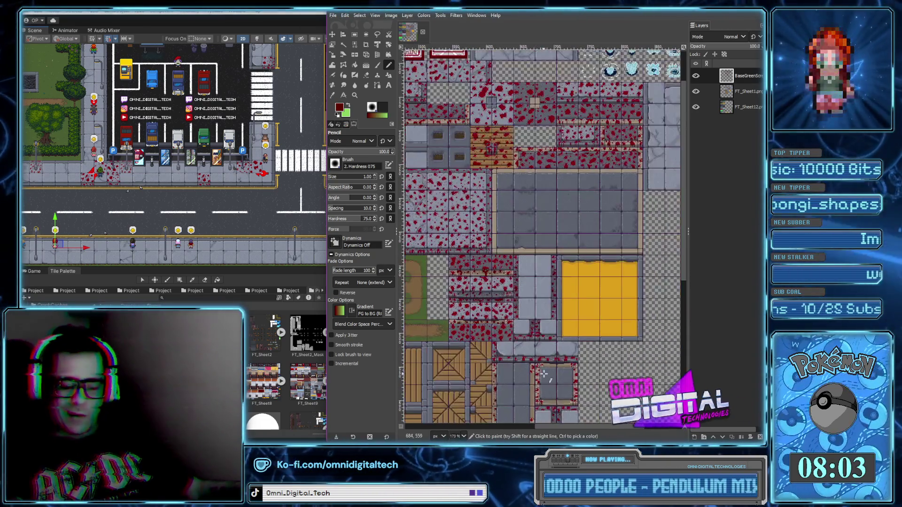
Paint a small dark red blob on the tan border strip, growing it down and right.
{"action": "scroll", "coordinate": [540, 325], "scroll_direction": "up", "scroll_amount": 6}
{"action": "left_click", "coordinate": [555, 279]}
{"action": "left_click", "coordinate": [560, 284]}
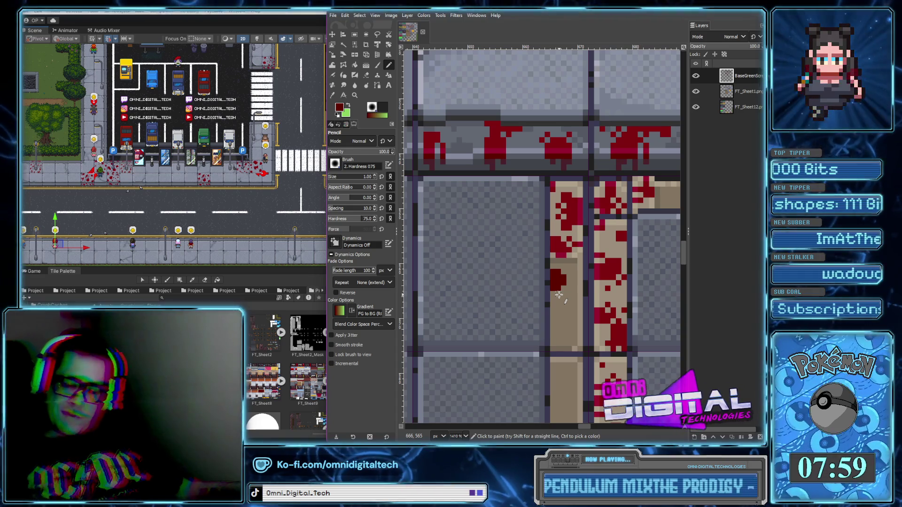
{"action": "left_click", "coordinate": [563, 292]}
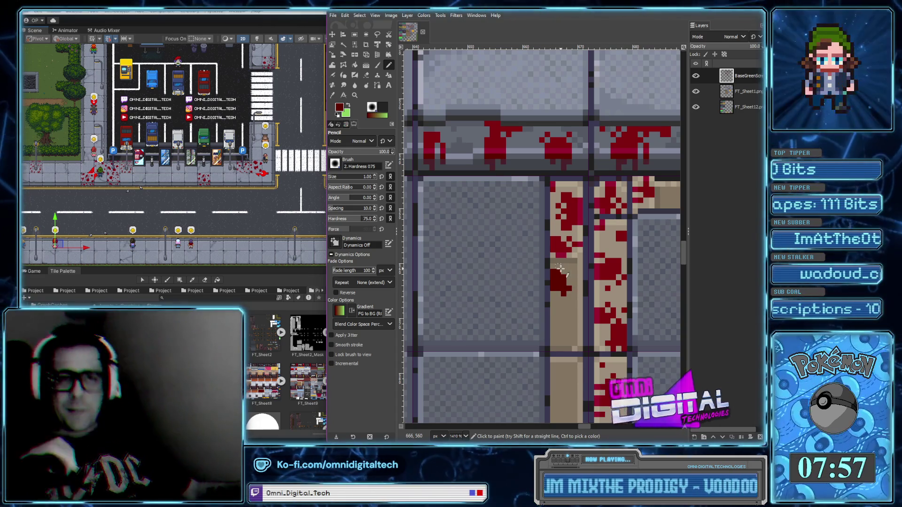